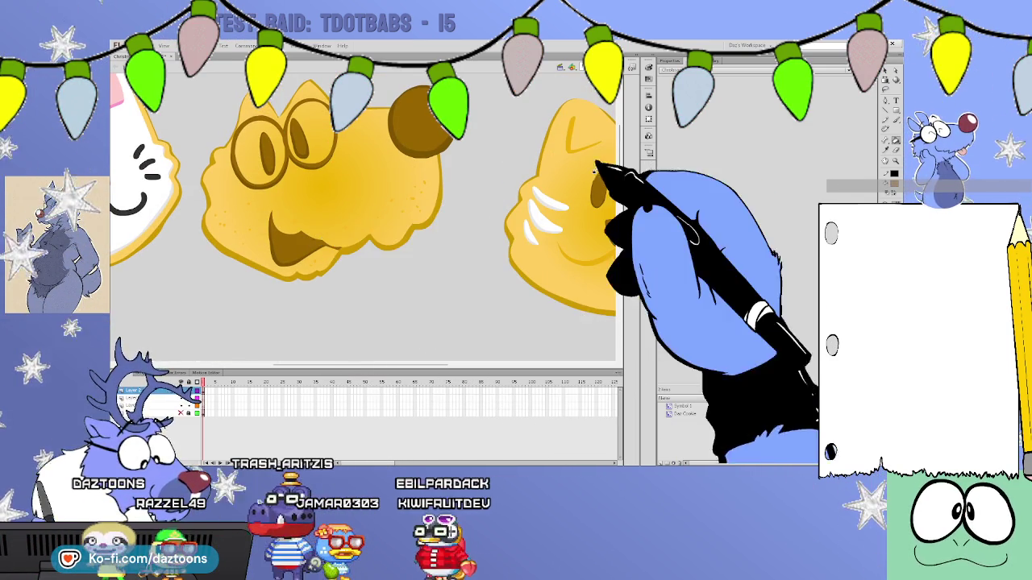
Try brown on the dog's three cheek spots, toggling undo and redo to compare.
scroll(619, 179, "down", 2)
scroll(619, 179, "down", 5)
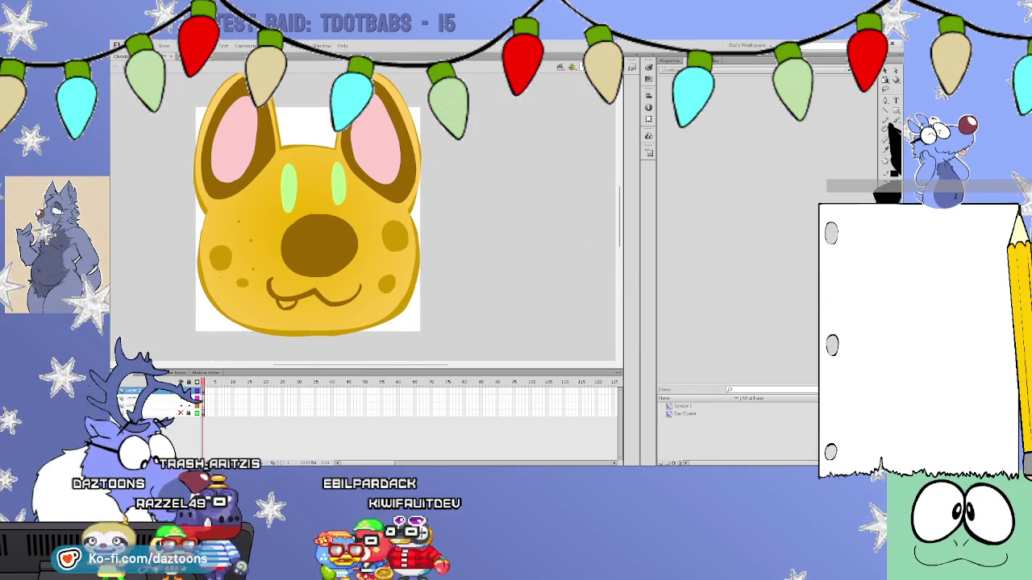
left_click(395, 236)
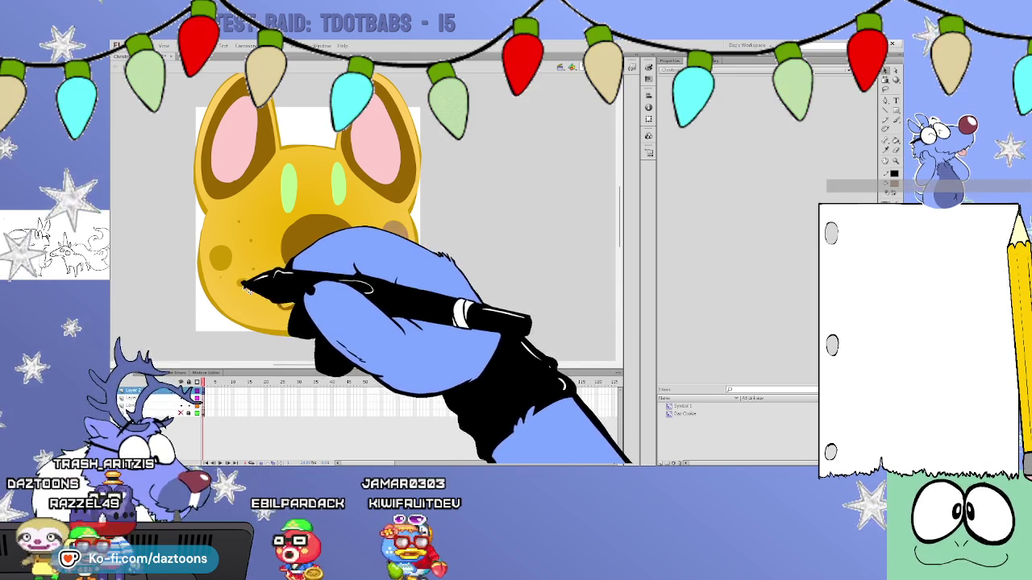
left_click(225, 258)
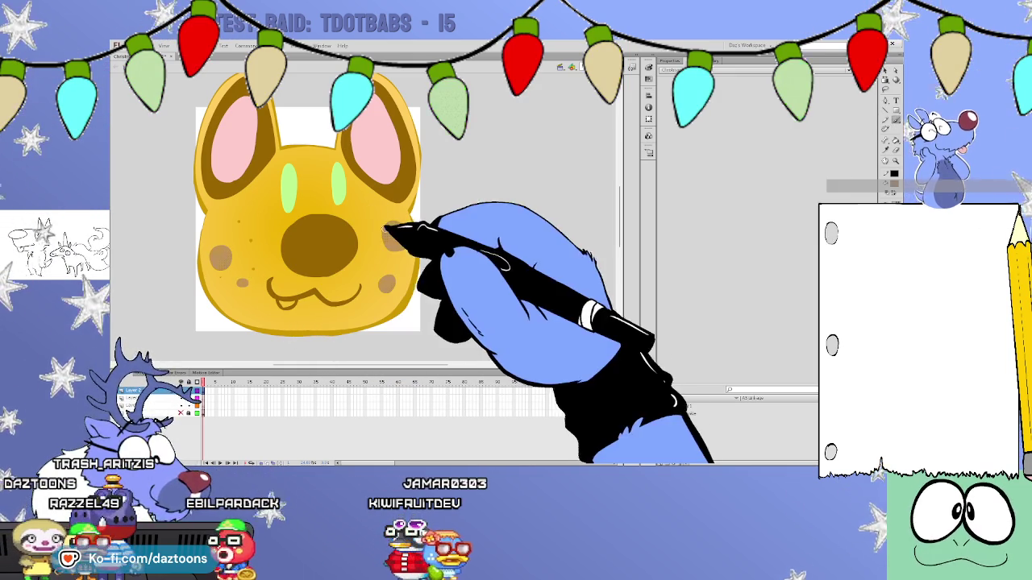
left_click(401, 227)
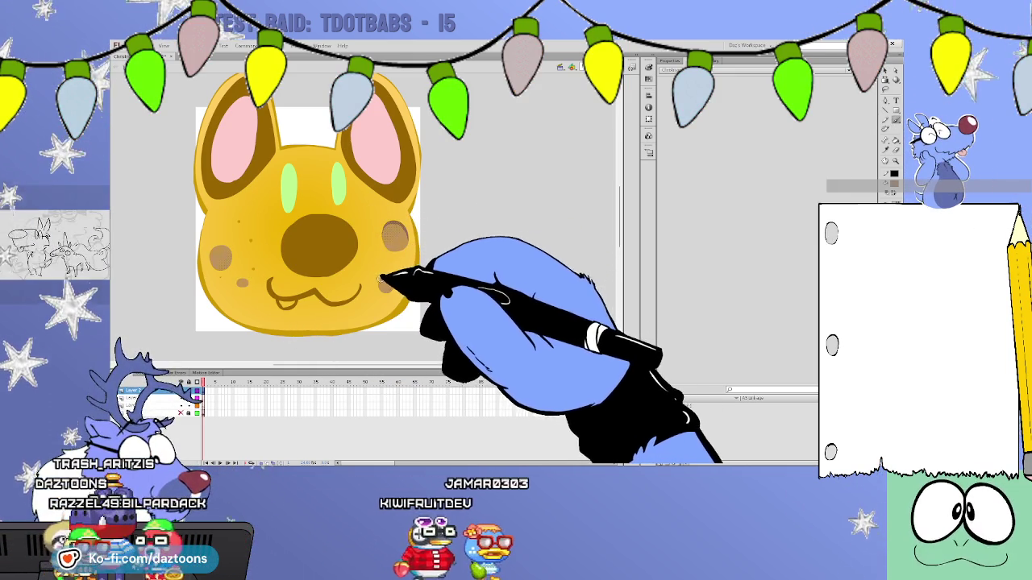
left_click(466, 274)
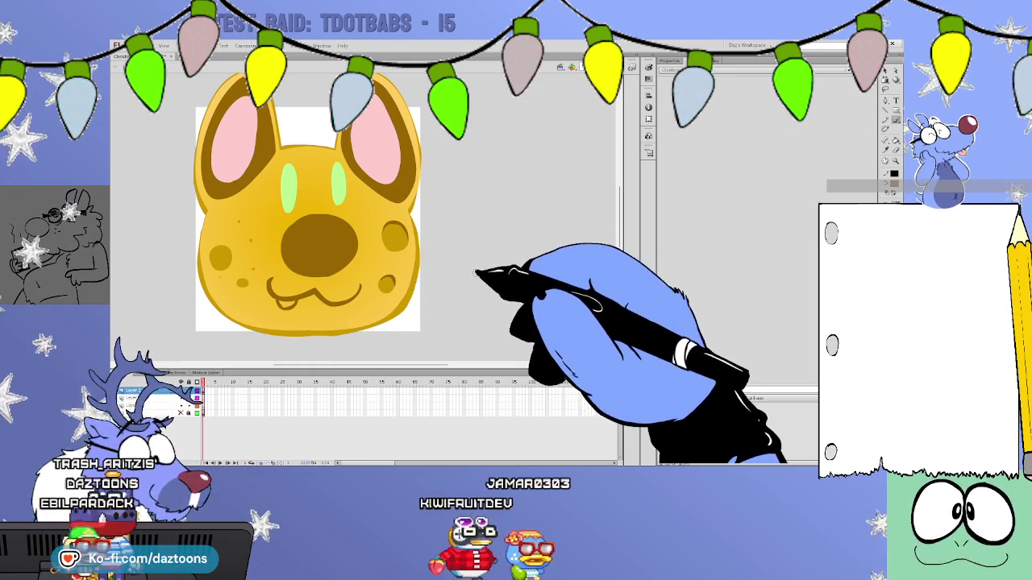
key("ctrl+z")
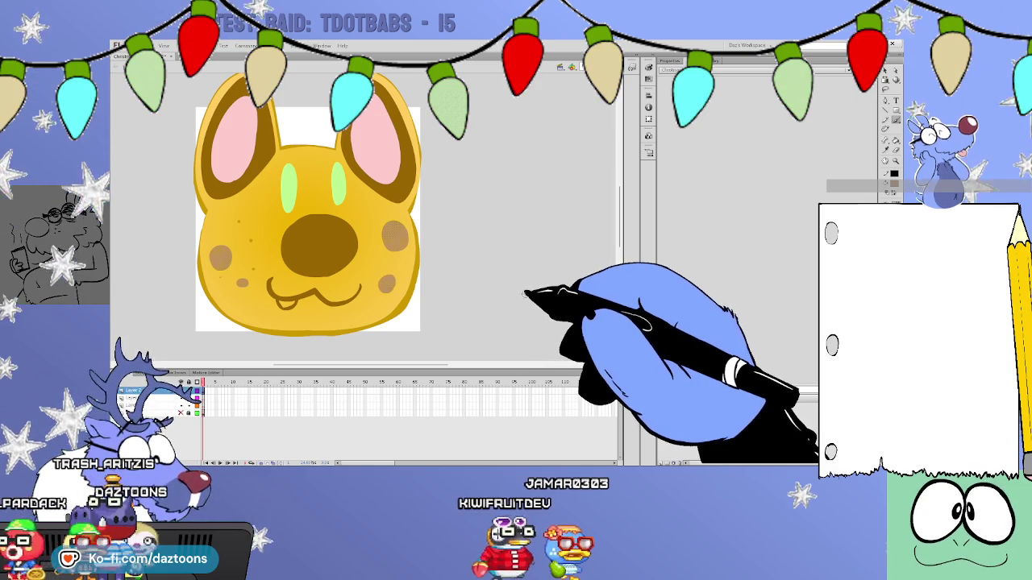
key("ctrl+y")
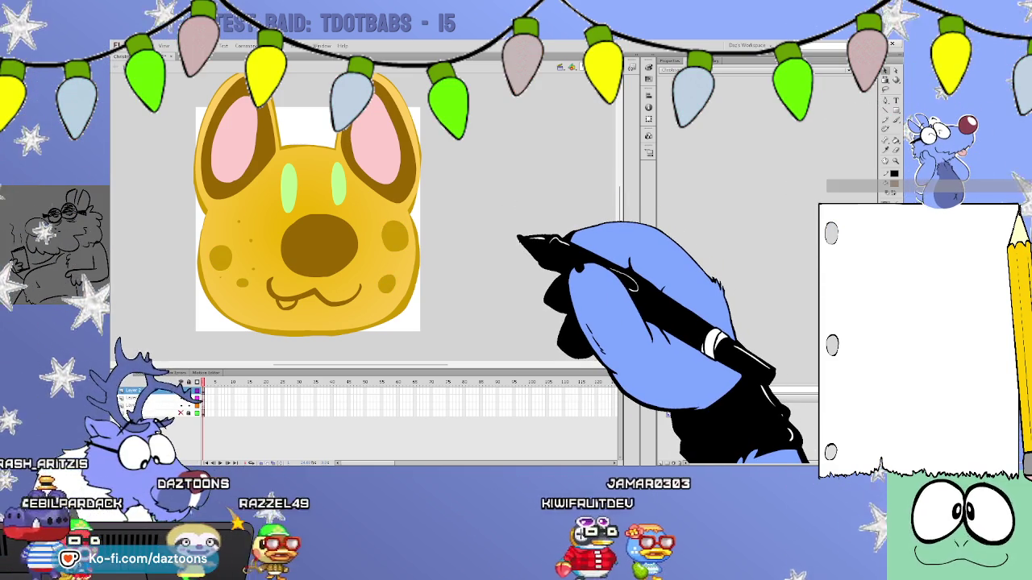
Sample the eye-highlight green, test it as the face fill, then undo it.
left_click(346, 181)
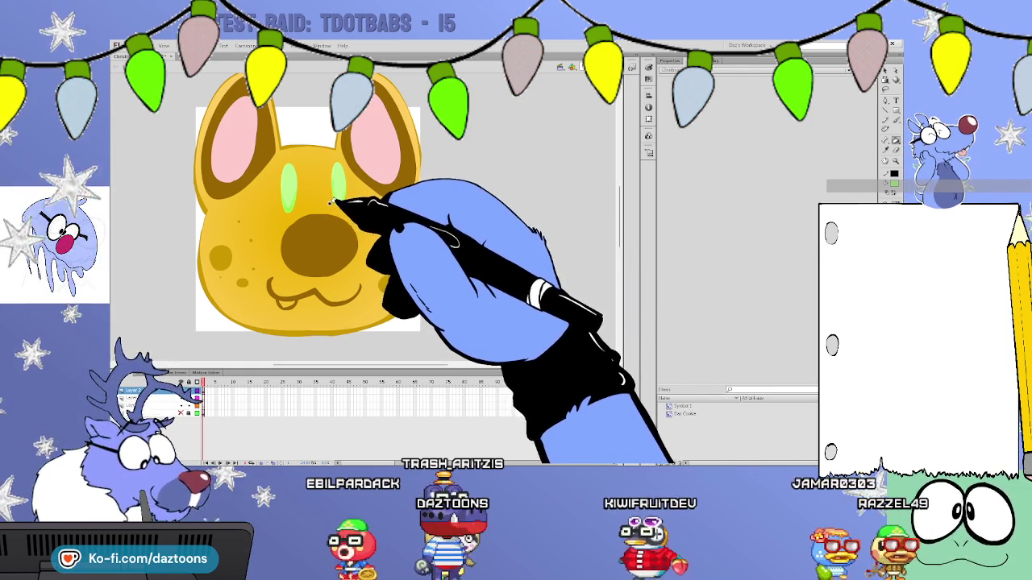
left_click(342, 197)
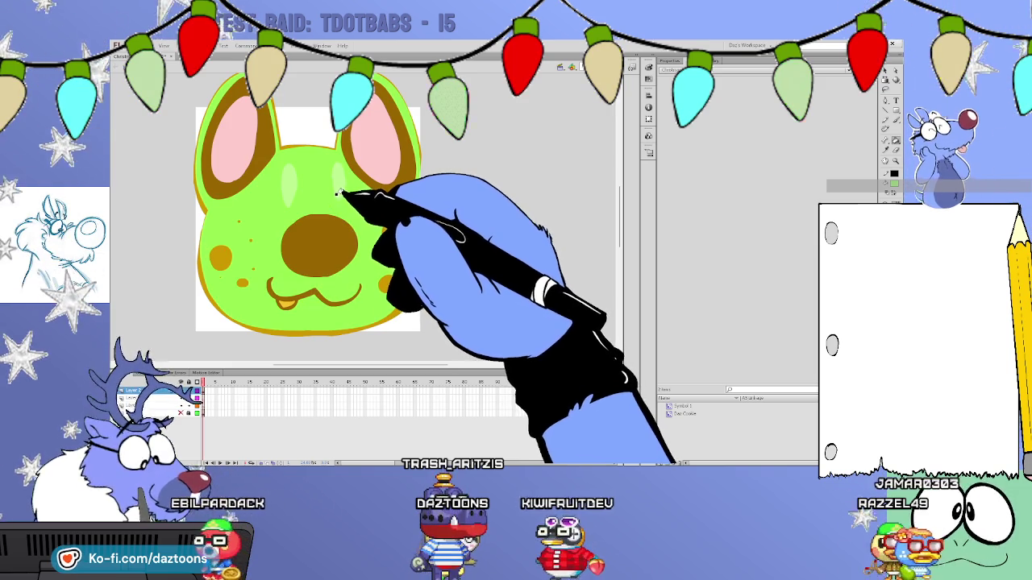
key("ctrl+z")
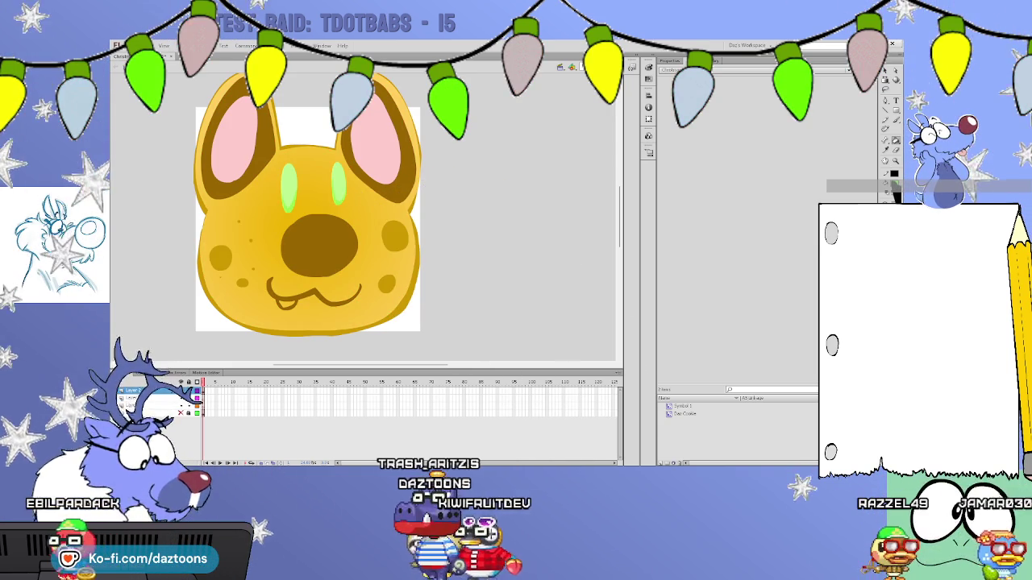
left_click_drag(621, 231, 619, 178)
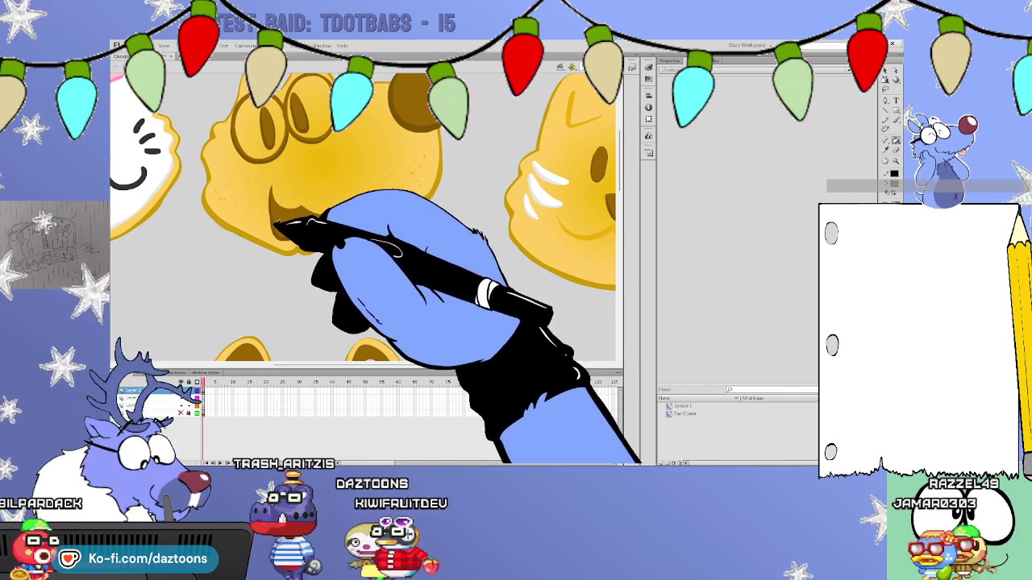
left_click_drag(617, 169, 622, 218)
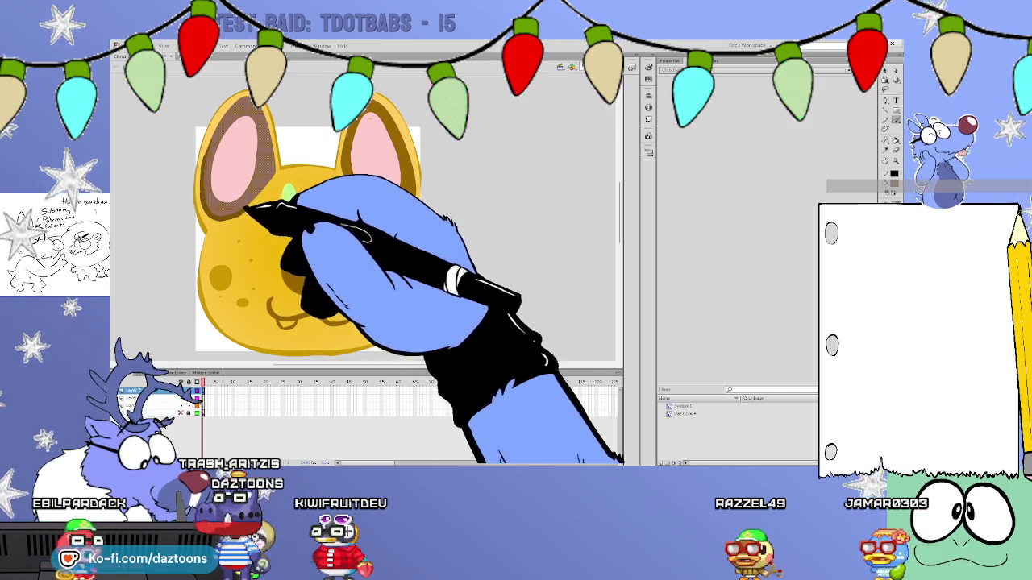
Select the dog's inner right ear, nose and mouth line.
left_click(343, 154)
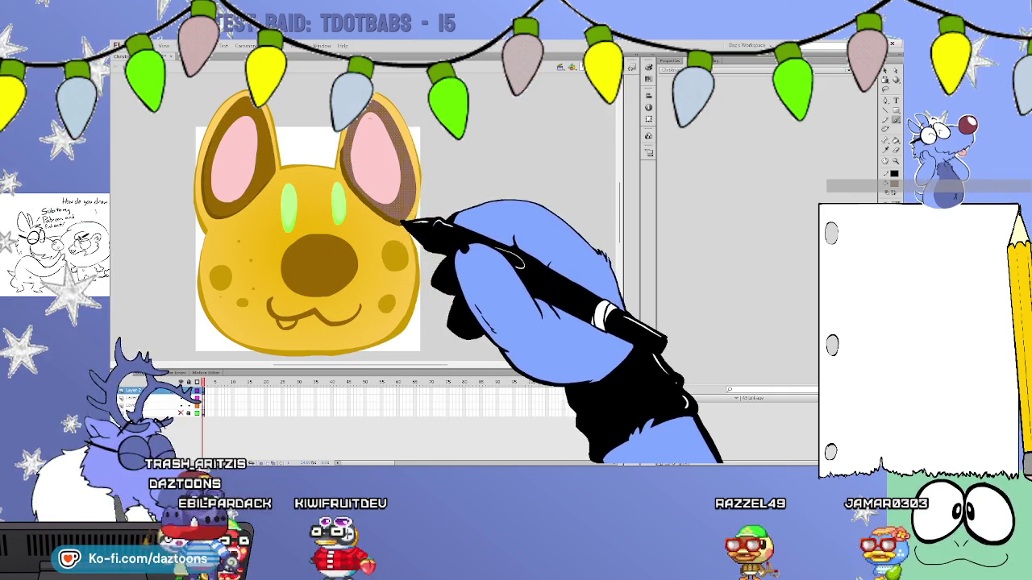
left_click(285, 267)
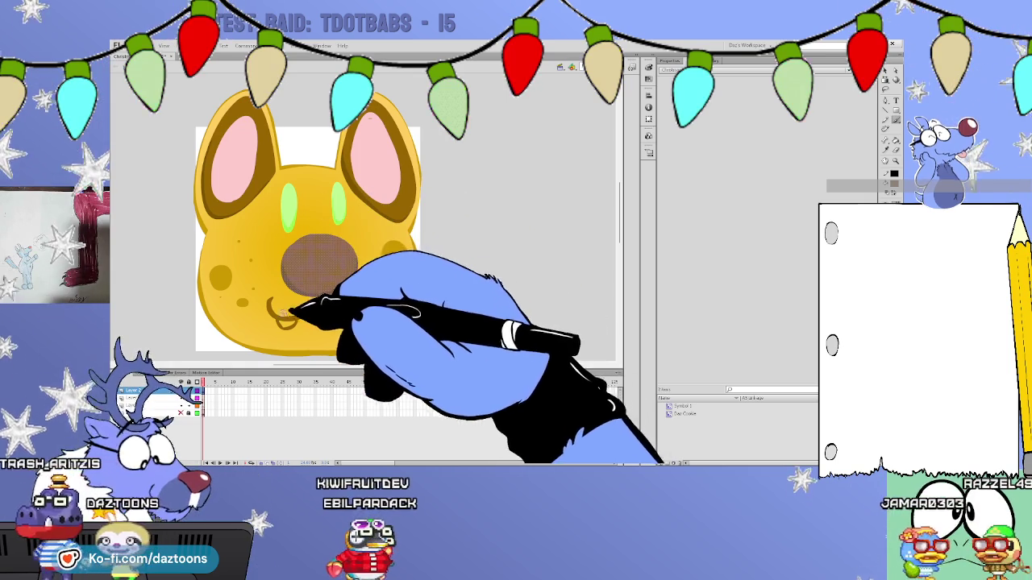
left_click(272, 303)
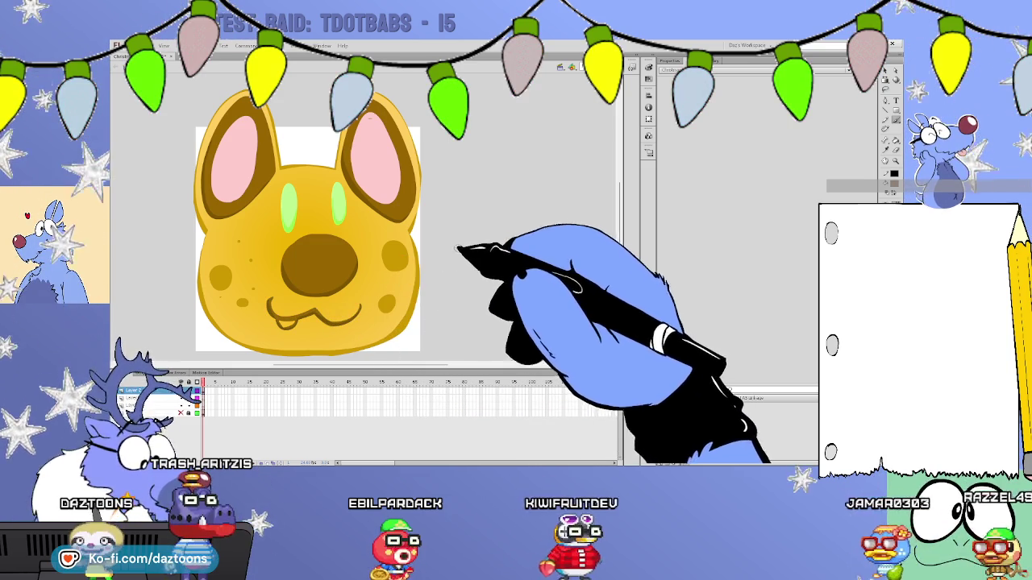
left_click(330, 317)
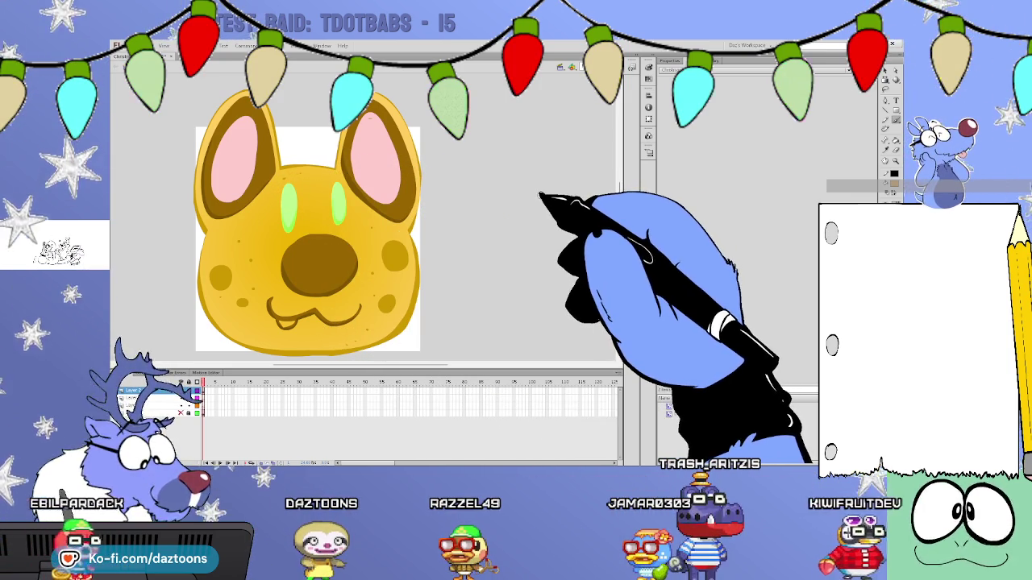
mouse_move(618, 203)
left_mouse_down()
mouse_move(615, 122)
mouse_move(616, 203)
left_mouse_up()
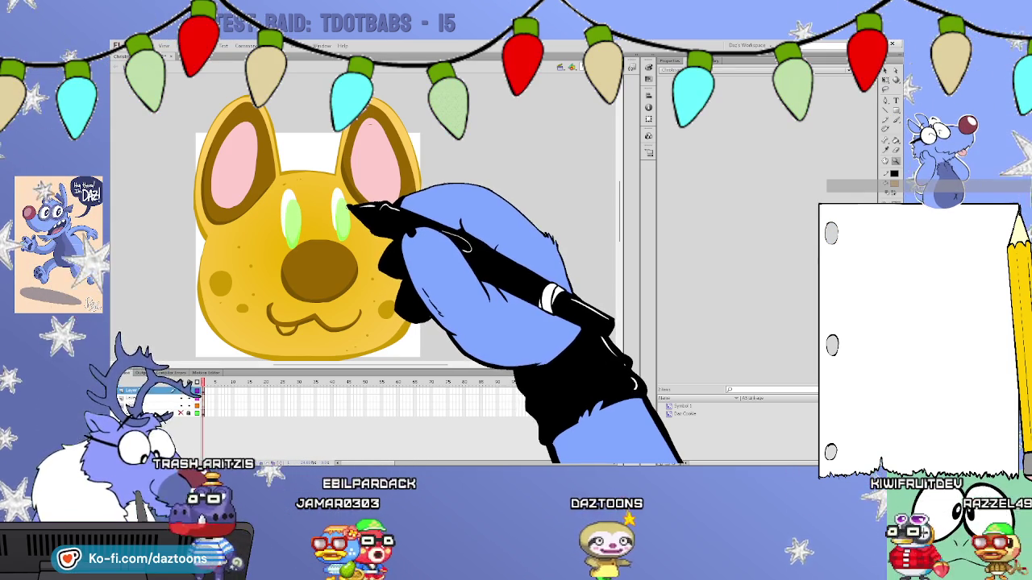
Select the green eyes, narrow to the right eye, deselect, and zoom out.
left_click(349, 206)
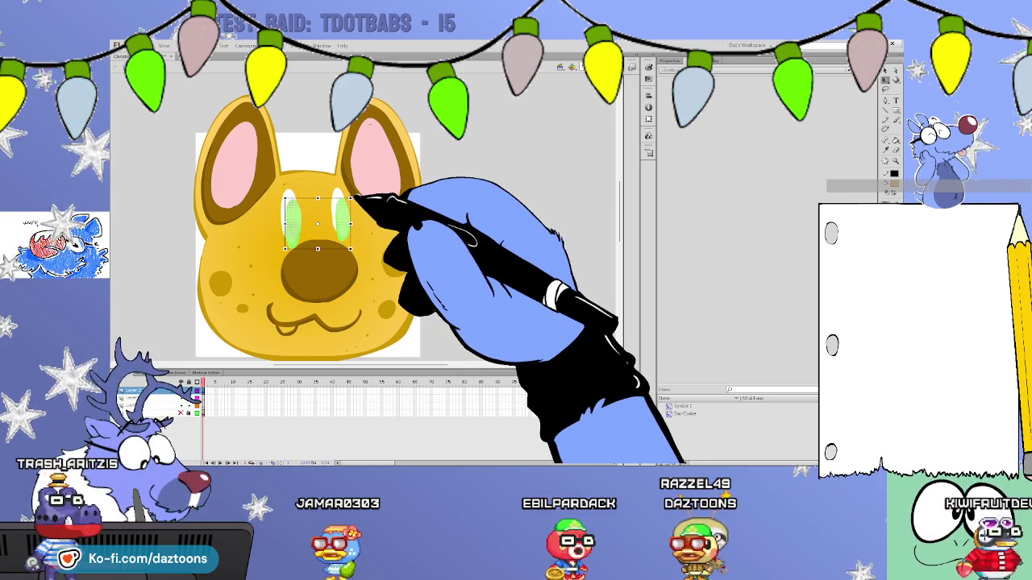
left_click(345, 229)
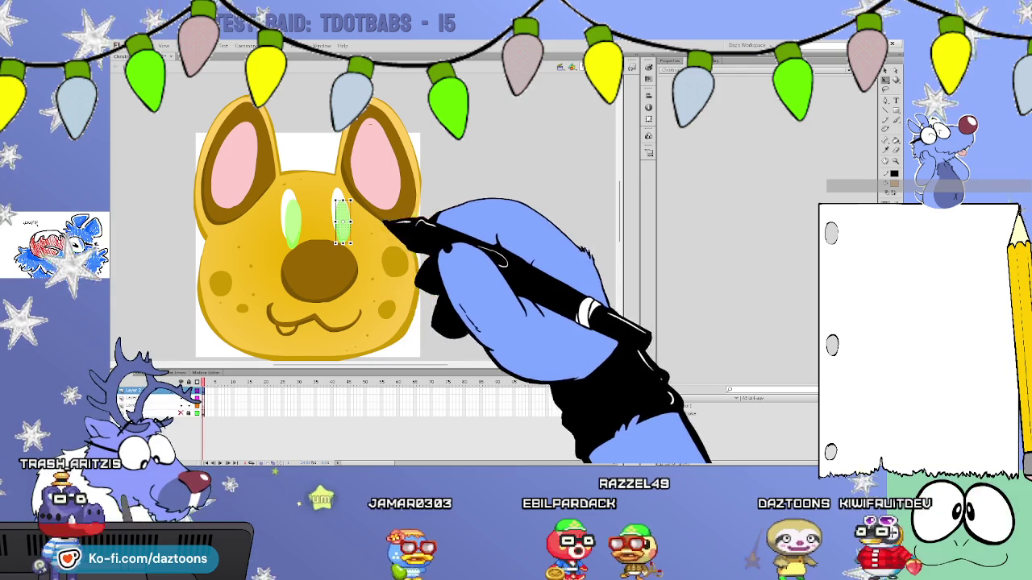
left_click(338, 197)
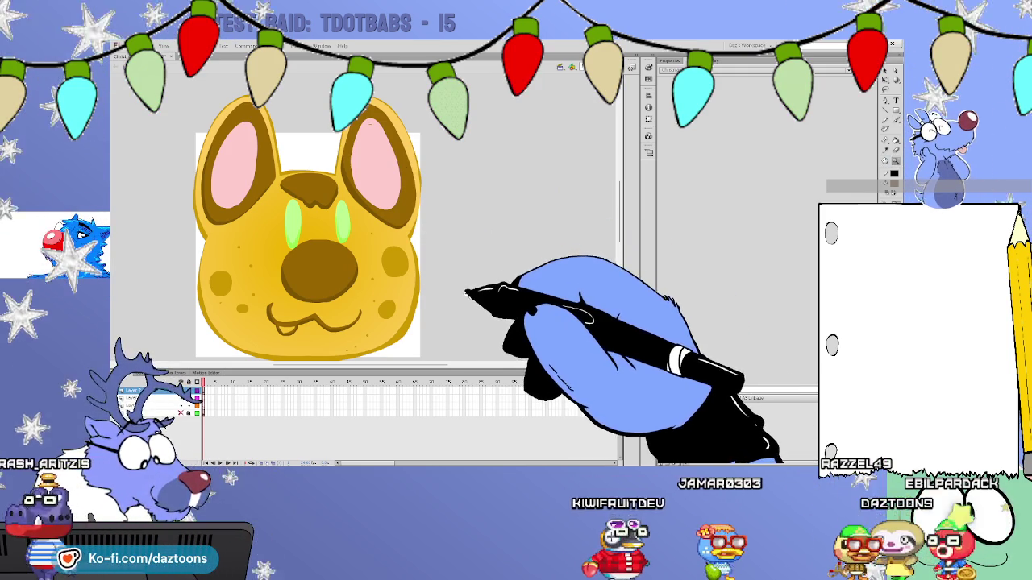
key("ctrl+minus")
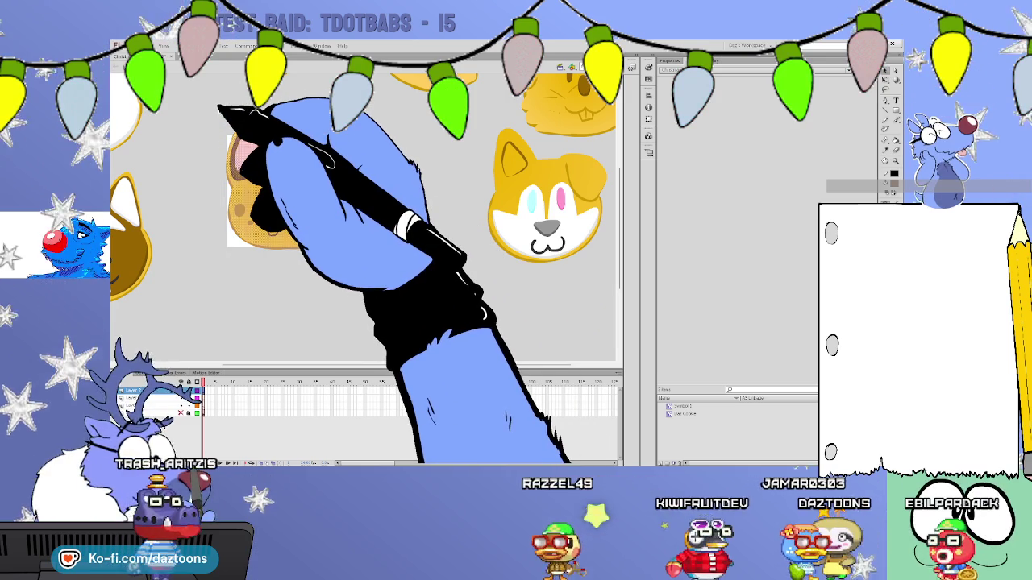
Move the spotted dog cookie below the corgi cookie and pan along the row of cookies.
left_click_drag(274, 194, 568, 310)
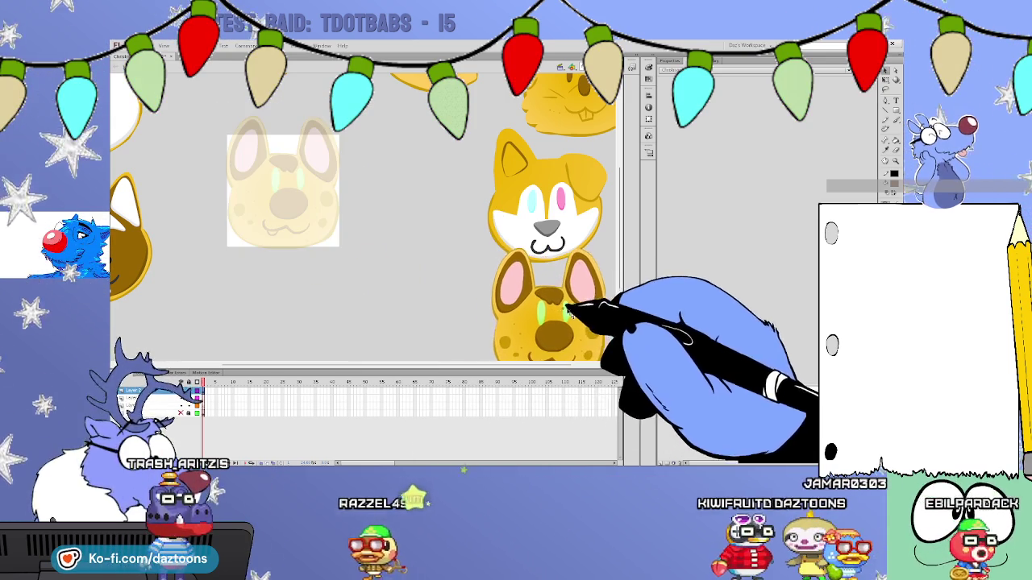
mouse_move(619, 234)
left_mouse_down()
mouse_move(619, 181)
mouse_move(619, 252)
mouse_move(620, 237)
left_mouse_up()
mouse_move(619, 185)
left_mouse_down()
mouse_move(618, 233)
mouse_move(616, 201)
mouse_move(618, 222)
left_mouse_up()
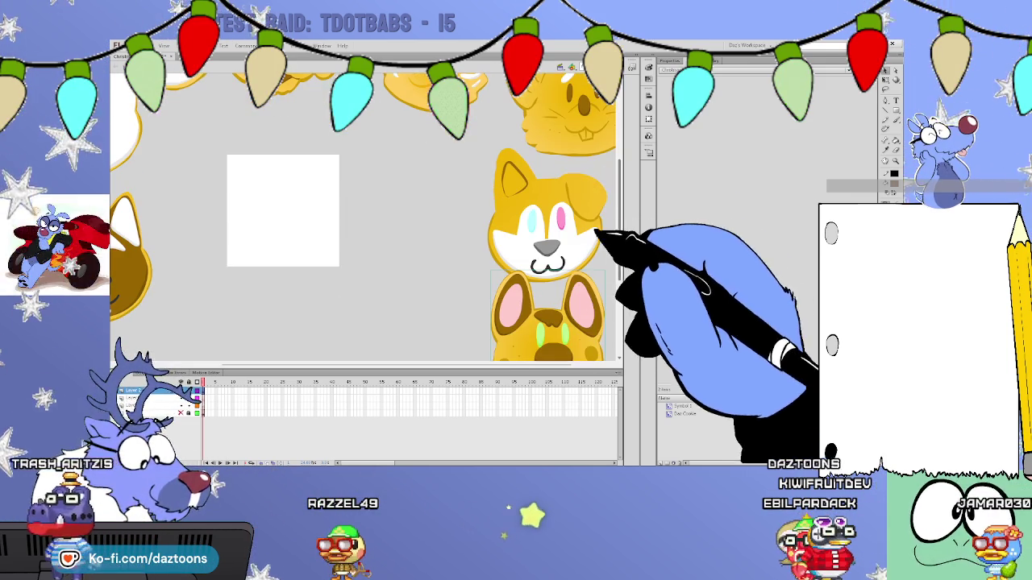
mouse_move(530, 365)
left_mouse_down()
mouse_move(478, 367)
mouse_move(569, 345)
mouse_move(490, 364)
left_mouse_up()
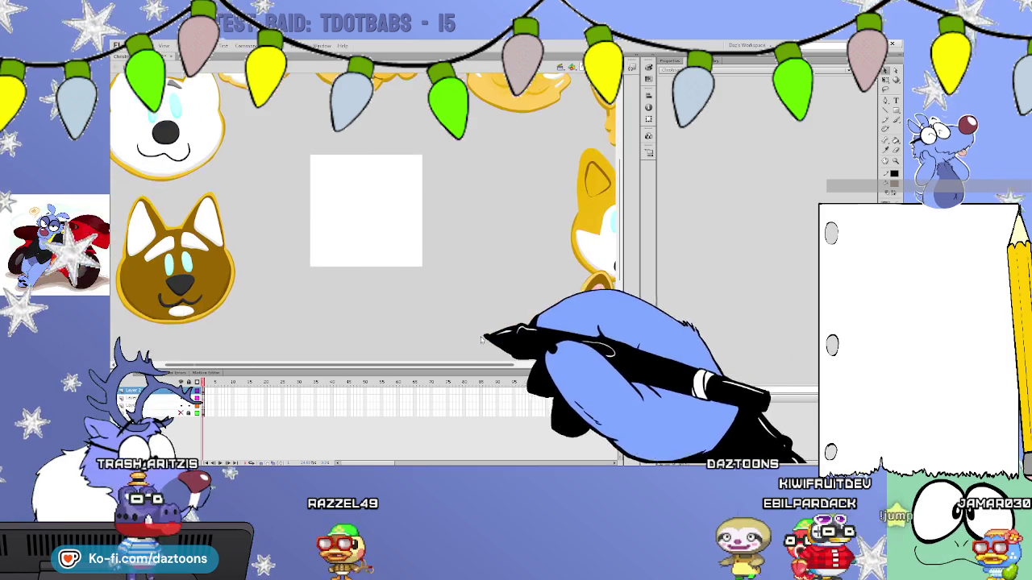
mouse_move(580, 147)
left_mouse_down()
mouse_move(621, 184)
mouse_move(623, 218)
left_mouse_up()
left_click_drag(472, 363, 524, 364)
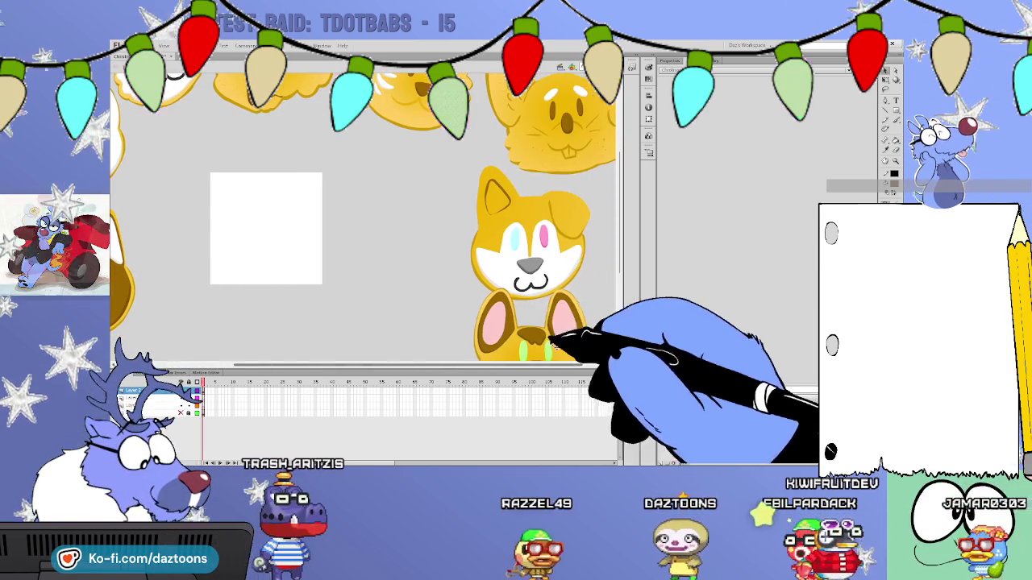
mouse_move(618, 218)
left_mouse_down()
mouse_move(615, 179)
mouse_move(682, 232)
left_mouse_up()
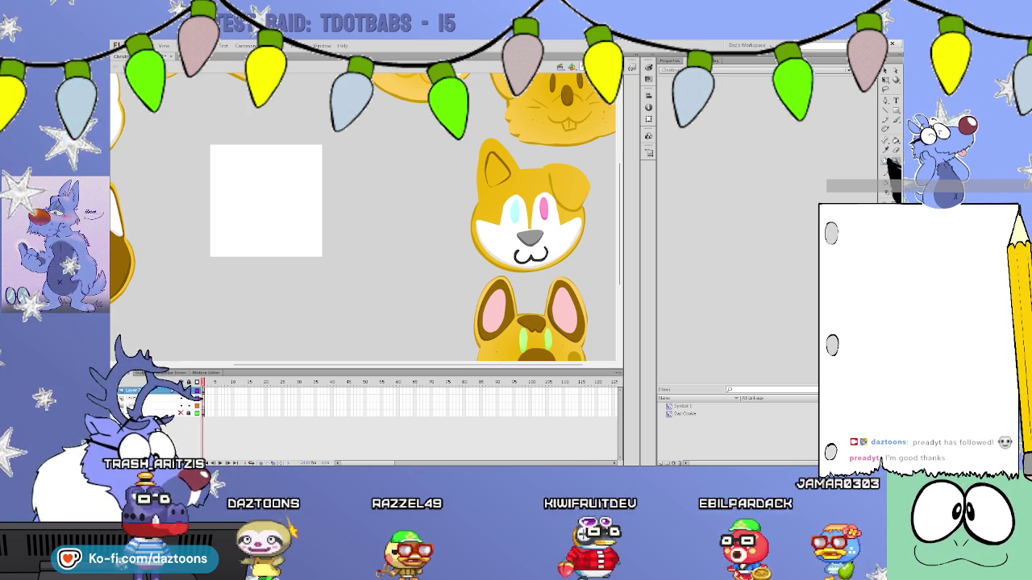
Zoom the stage in and back out, then undo the rough ear loops on the gold circle.
key("ctrl+2")
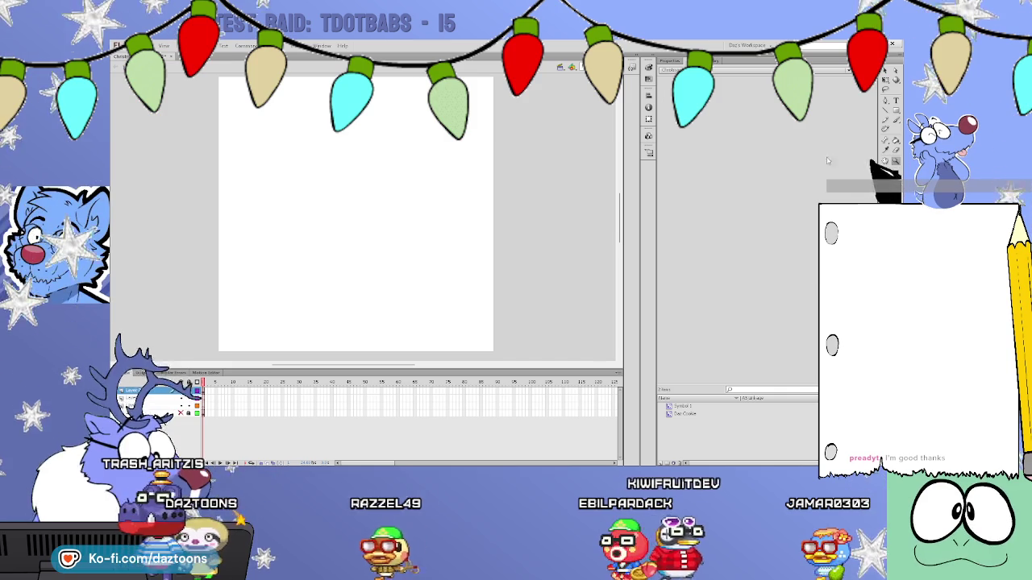
key("ctrl+1")
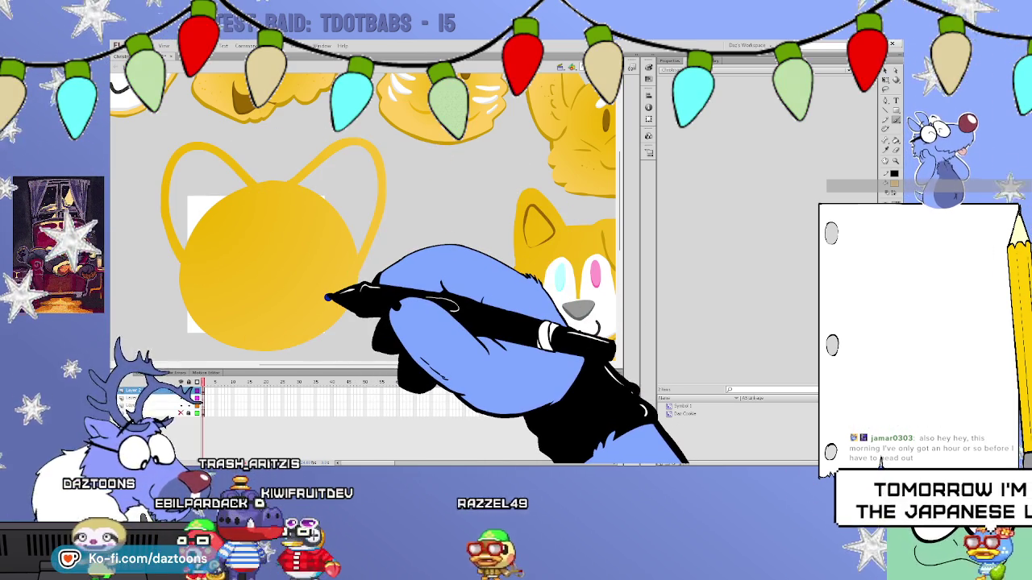
key("ctrl+z")
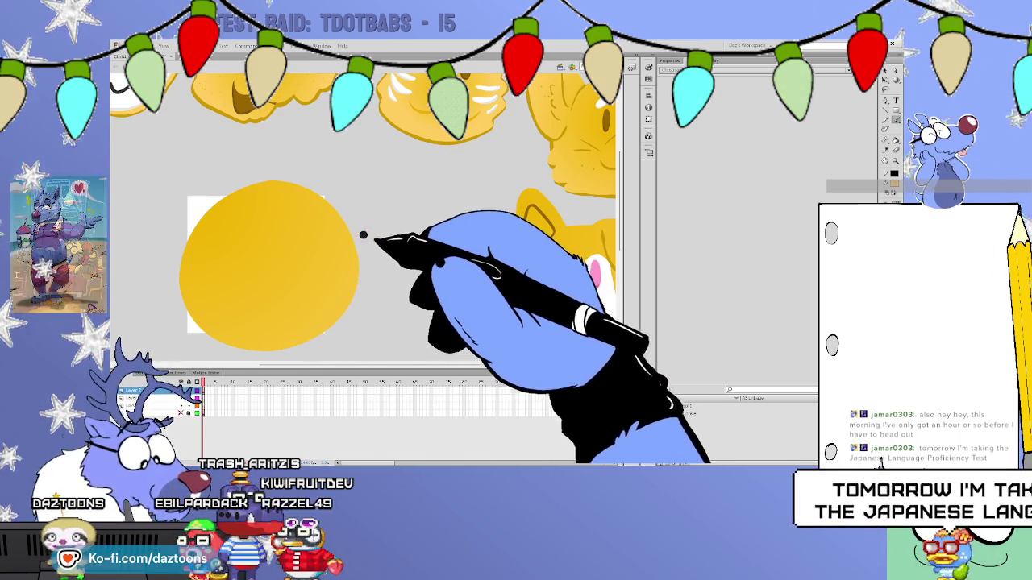
Brush left and right pointed ear outlines on the gold circle and fill both ears gold.
left_click_drag(198, 145, 350, 135)
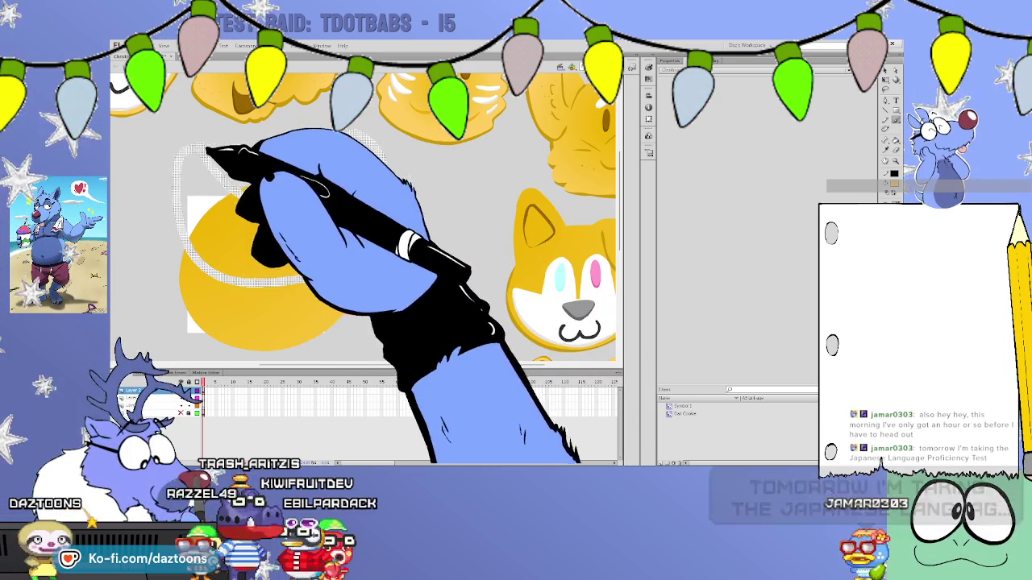
left_click_drag(184, 194, 294, 131)
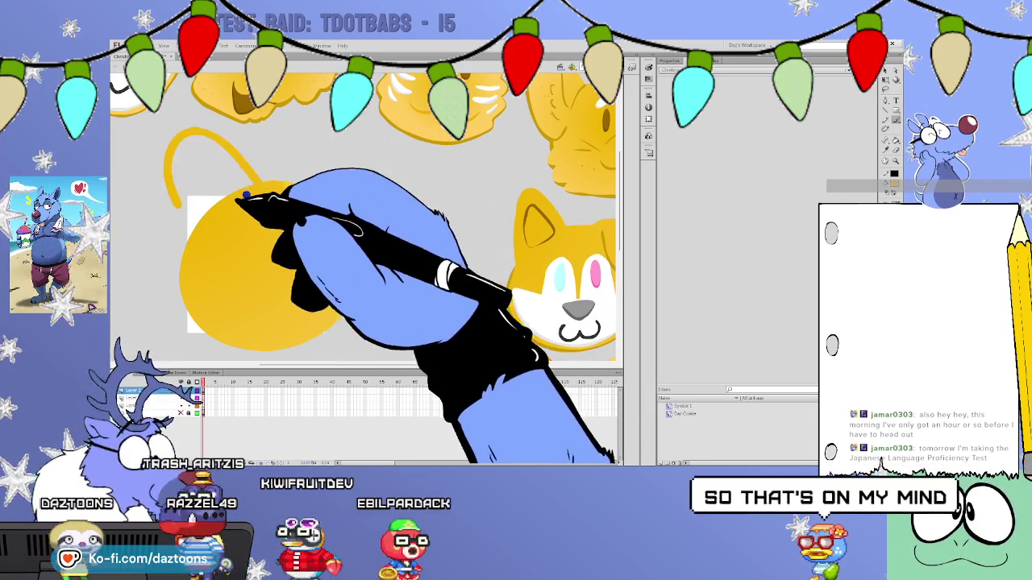
mouse_move(265, 202)
left_mouse_down()
mouse_move(196, 157)
mouse_move(216, 282)
left_mouse_up()
left_click_drag(274, 171, 354, 242)
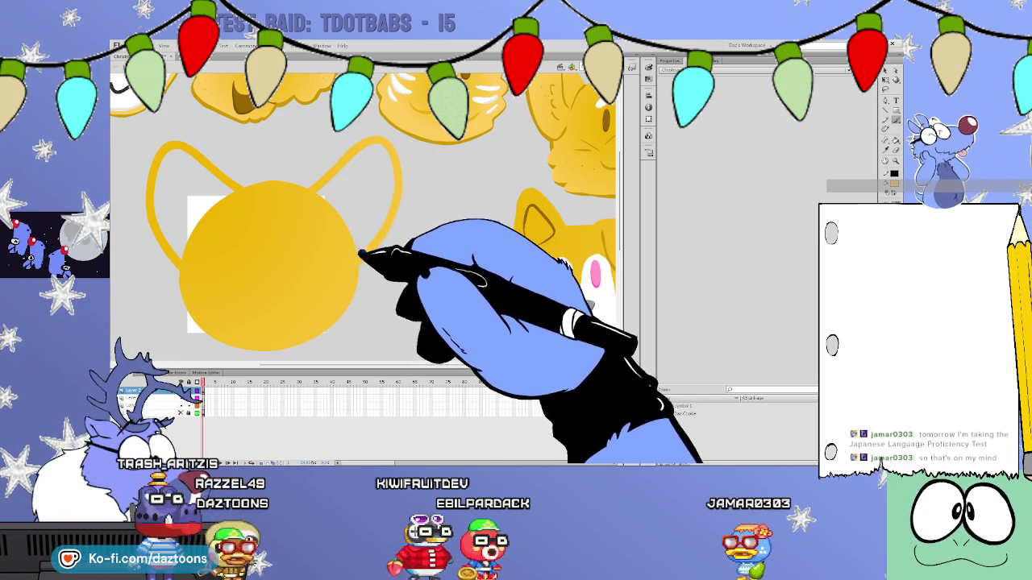
left_click(374, 170)
left_click(189, 177)
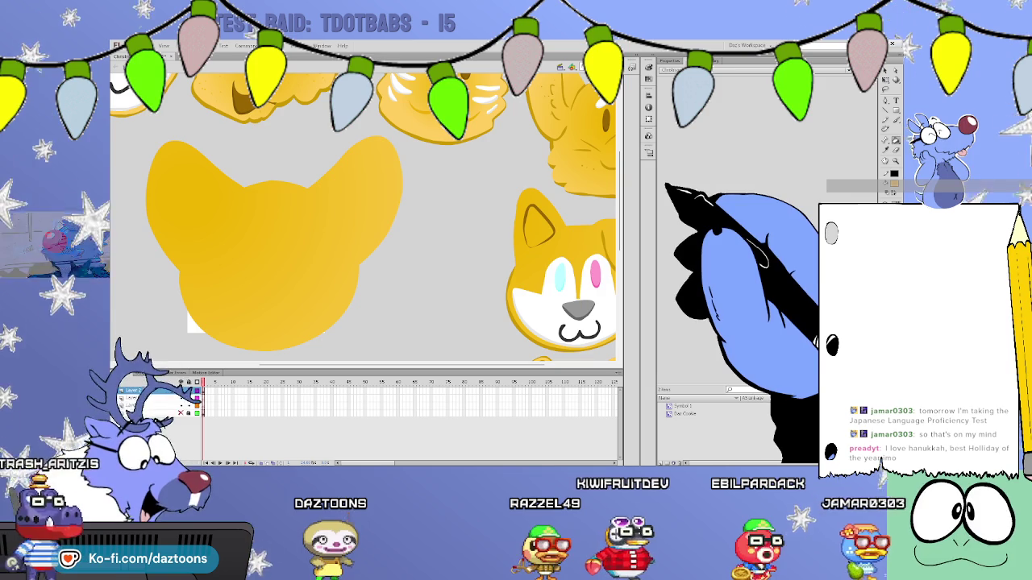
Scroll the stage down and left to show the white and brown dog cookies beside the gold shape.
scroll(363, 217, "down", 1)
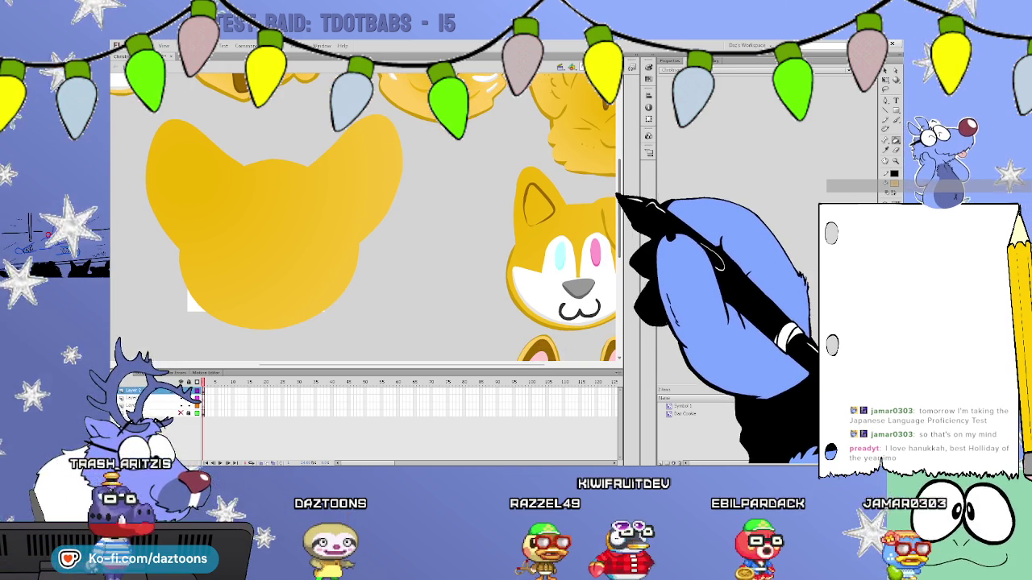
scroll(363, 217, "down", 1)
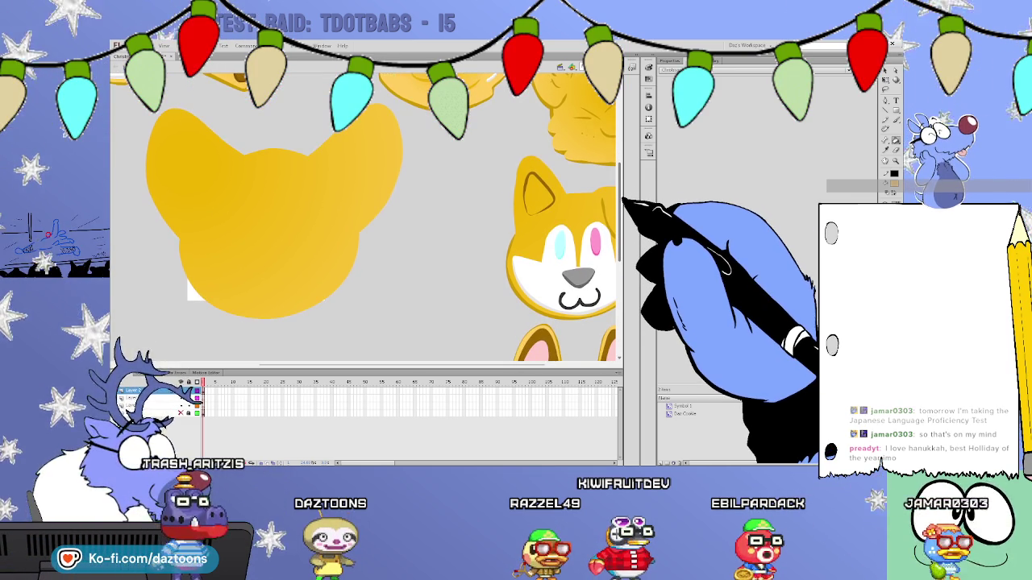
scroll(362, 218, "down", 1)
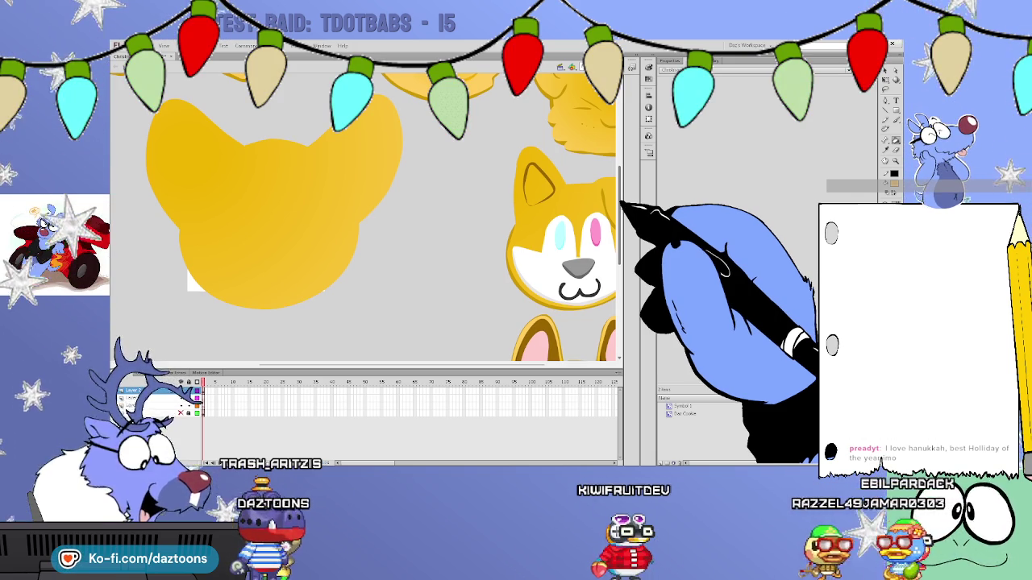
scroll(362, 218, "up", 3)
scroll(362, 218, "up", 1)
scroll(362, 217, "down", 3)
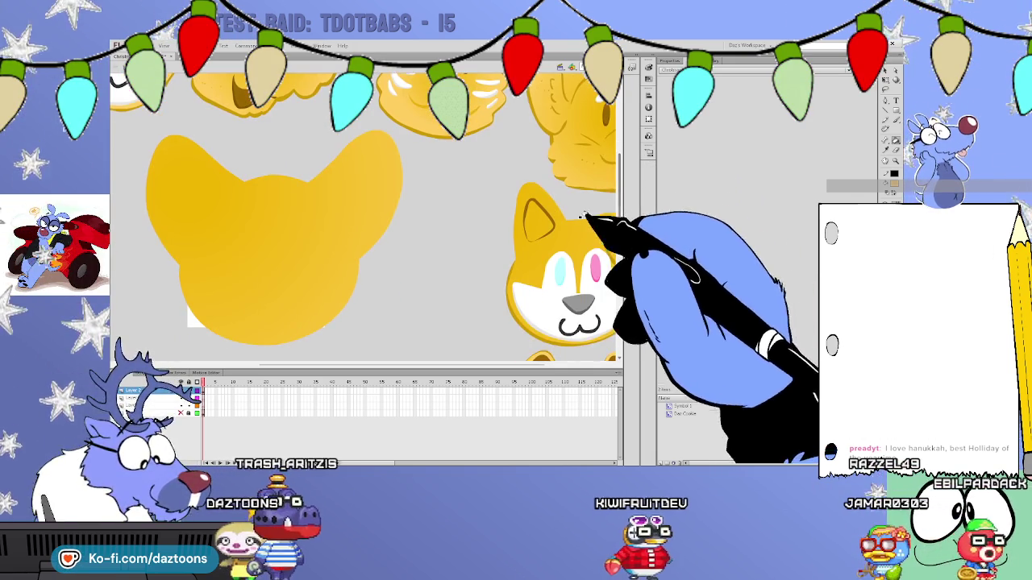
scroll(363, 354, "left", 5)
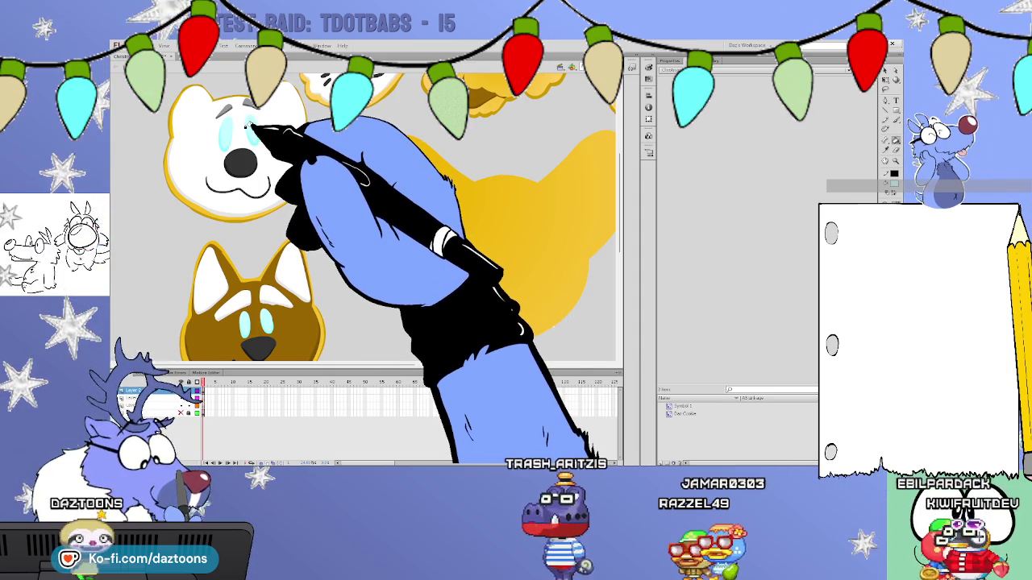
Ice the cookie pale cyan inside a thin gold rim, then brush the left lavender oval eye.
left_click_drag(449, 346, 400, 365)
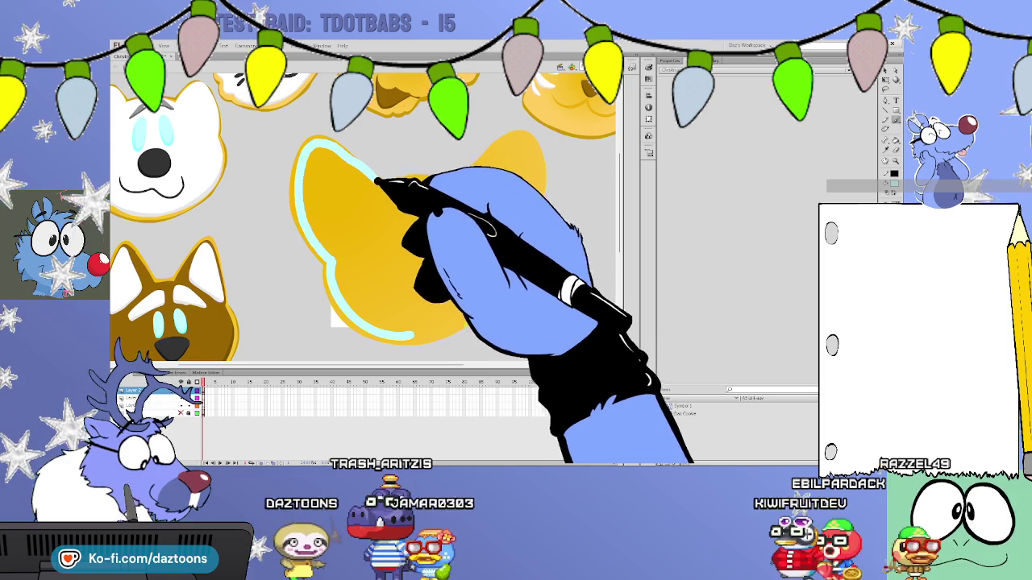
mouse_move(386, 188)
left_mouse_down()
mouse_move(538, 179)
mouse_move(473, 306)
mouse_move(452, 330)
mouse_move(407, 336)
left_mouse_up()
left_click(427, 246)
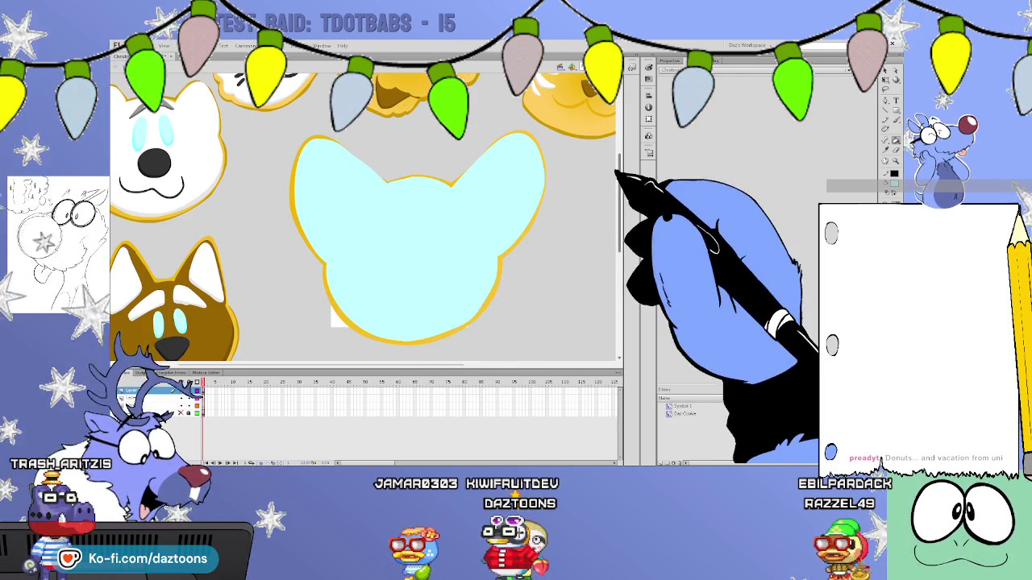
mouse_move(619, 185)
left_mouse_down()
mouse_move(621, 173)
mouse_move(622, 212)
mouse_move(619, 154)
mouse_move(607, 196)
left_mouse_up()
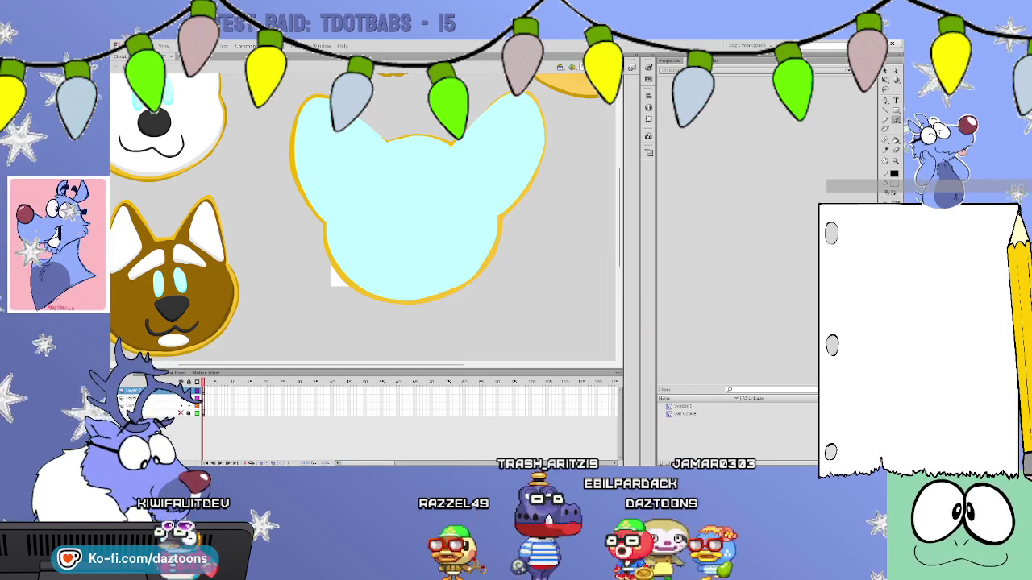
left_click_drag(397, 170, 399, 207)
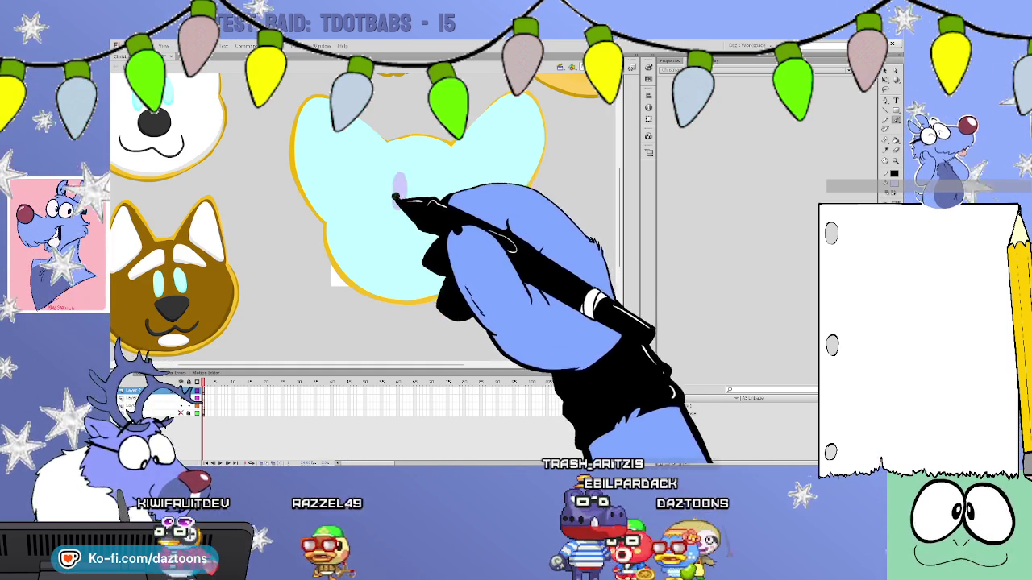
Brush the right lavender oval eye beside the first one.
left_click_drag(429, 171, 430, 190)
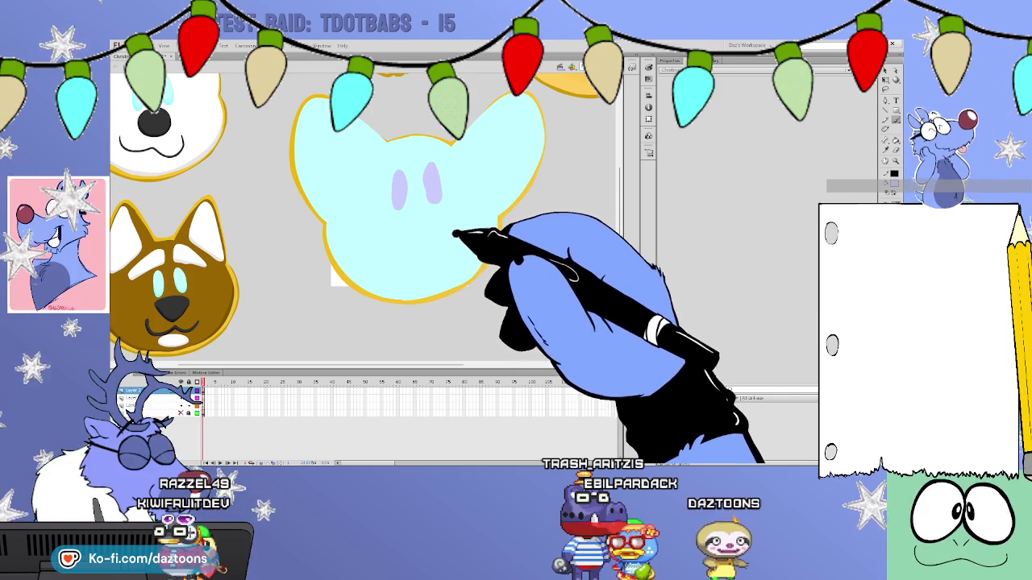
scroll(613, 209, "up", 3)
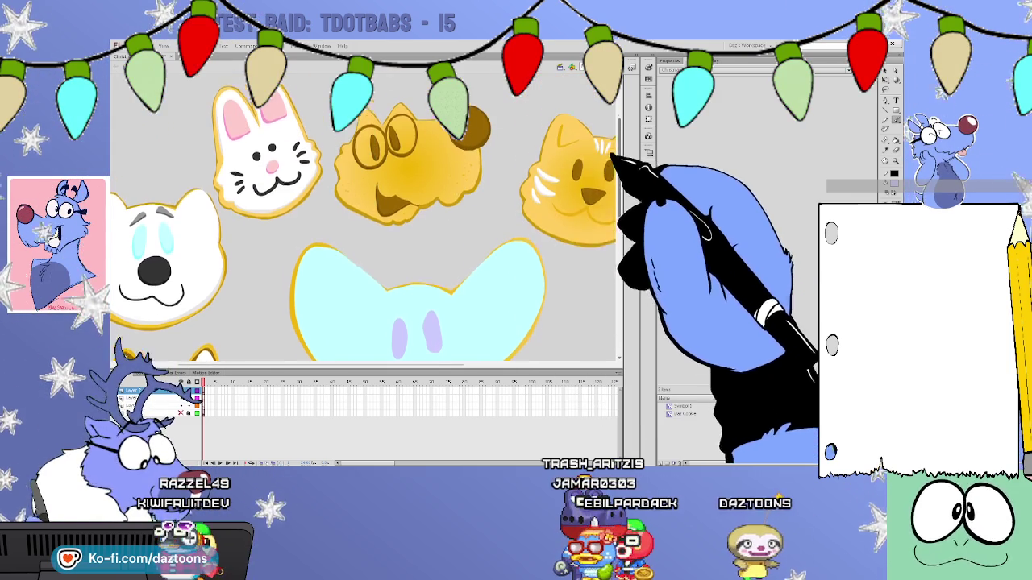
scroll(597, 161, "down", 2)
scroll(613, 173, "down", 1)
Outline both inner ears in pink, redrawing the right one, and fill them solid pink.
mouse_move(334, 240)
left_mouse_down()
mouse_move(316, 171)
mouse_move(345, 230)
left_mouse_up()
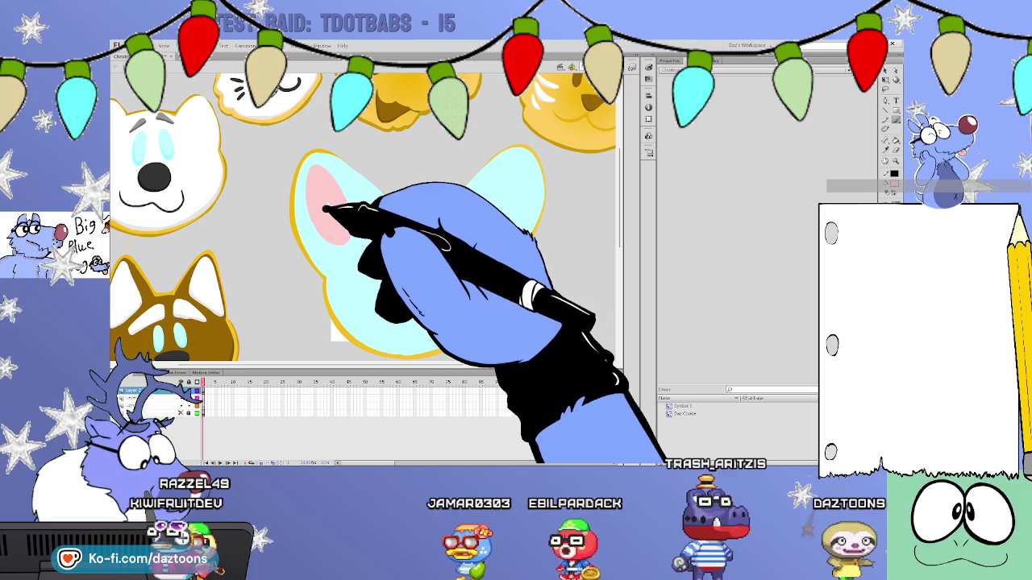
left_click_drag(505, 187, 493, 193)
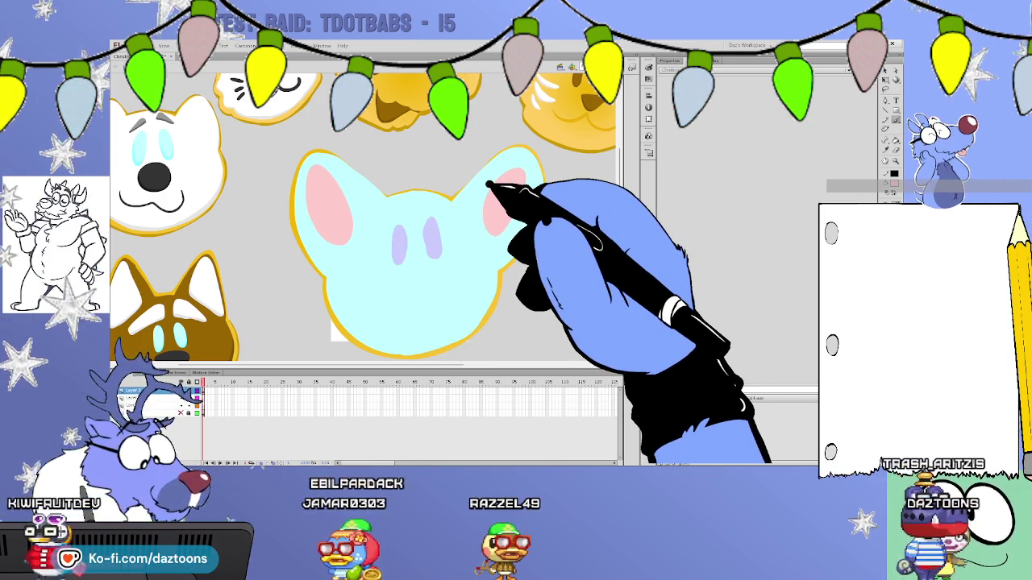
key("ctrl+z")
mouse_move(467, 205)
left_mouse_down()
mouse_move(529, 179)
mouse_move(466, 196)
left_mouse_up()
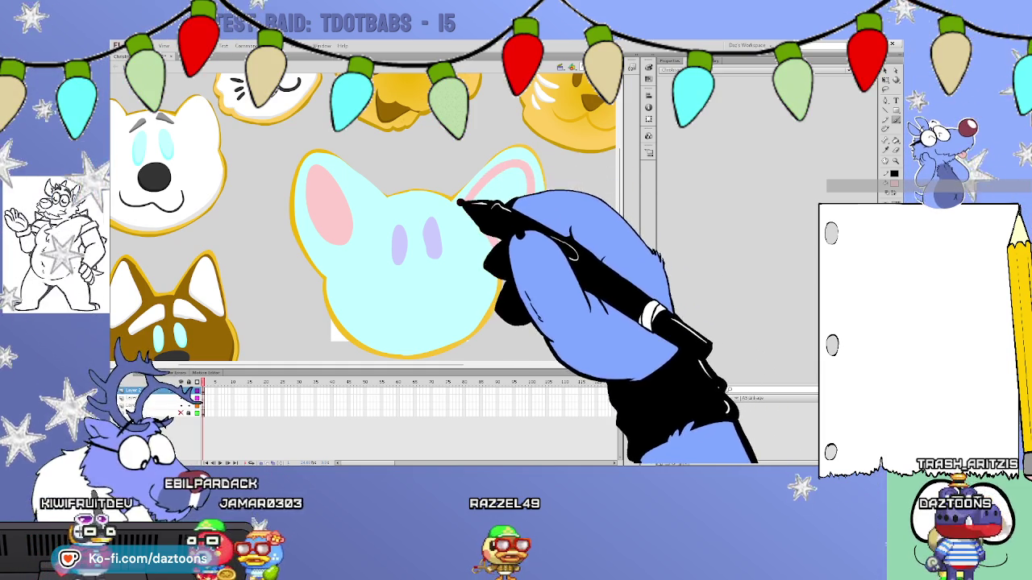
left_click_drag(334, 172, 379, 223)
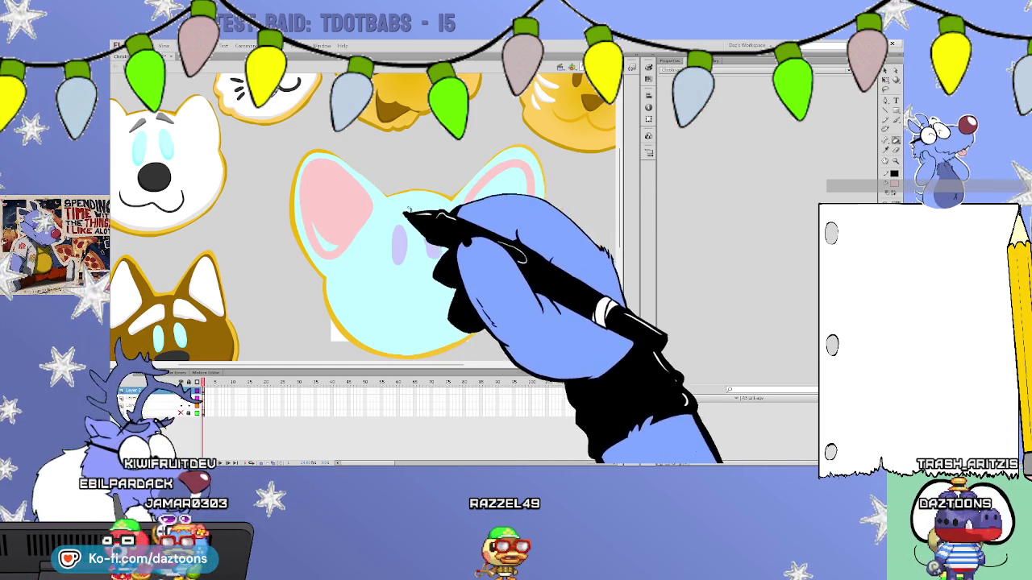
left_click(495, 212)
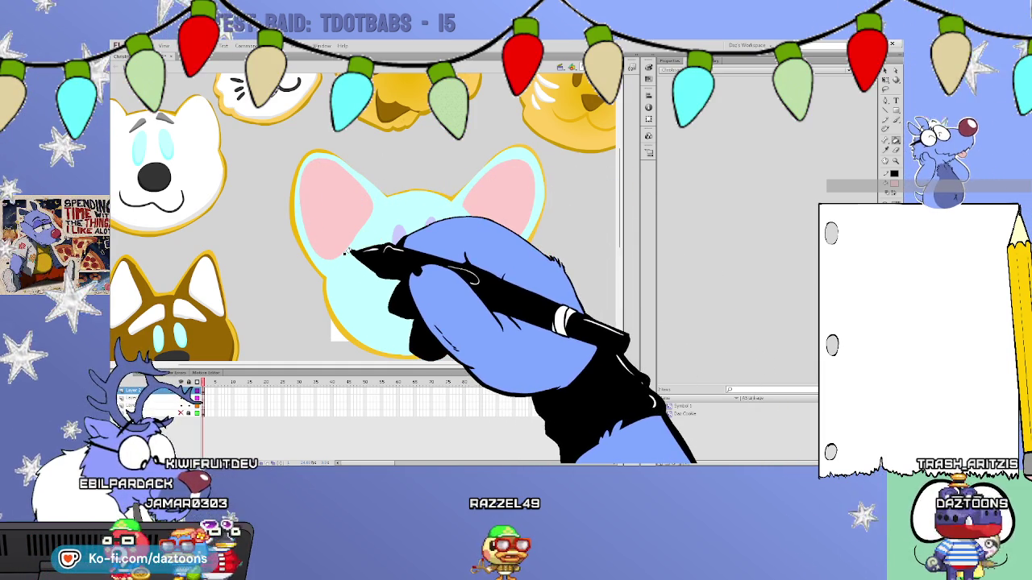
left_click_drag(618, 194, 619, 215)
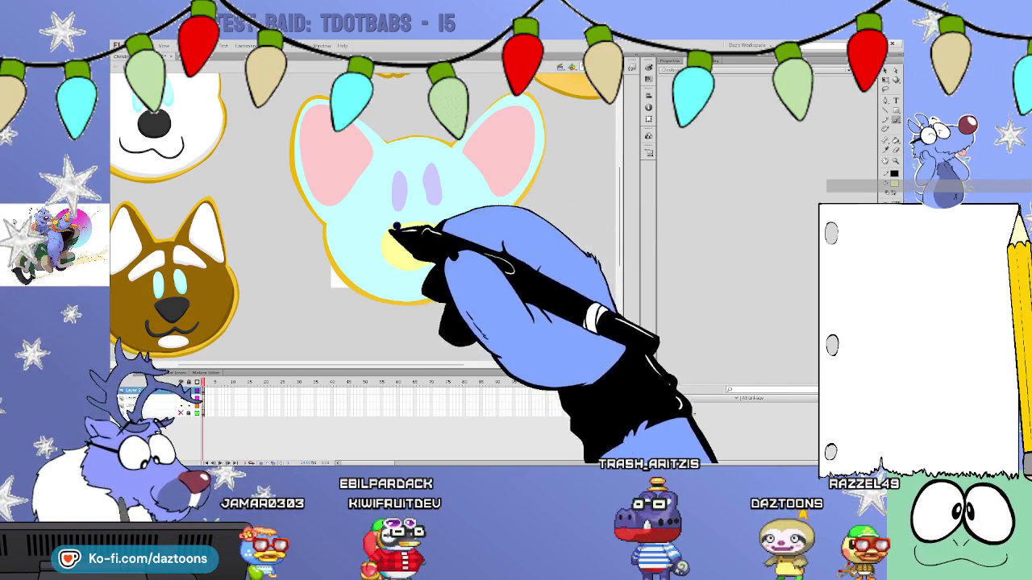
Draw a black wavy mouth across the pale yellow muzzle and add a small white head shine.
left_click(421, 235)
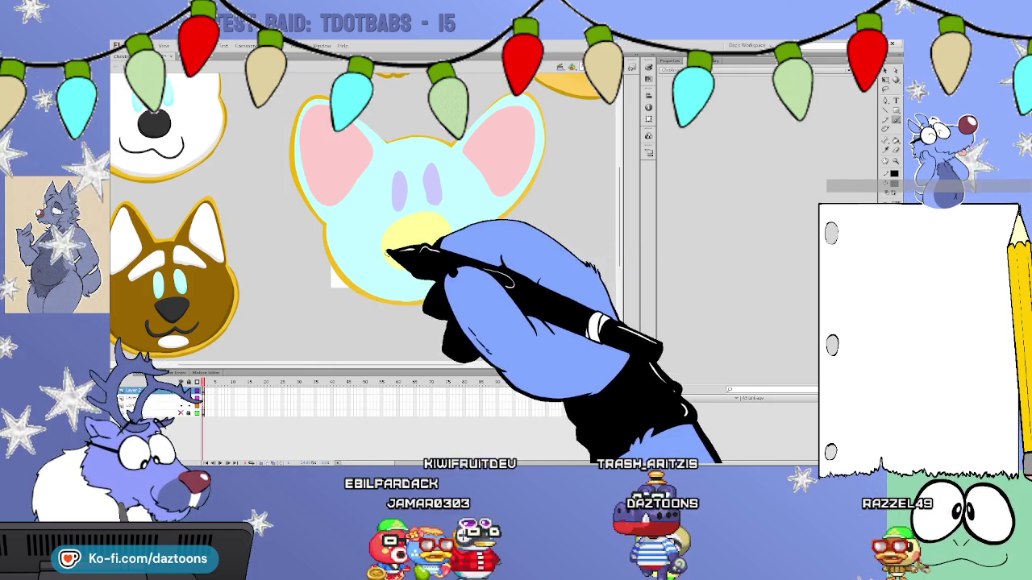
left_click_drag(386, 253, 448, 245)
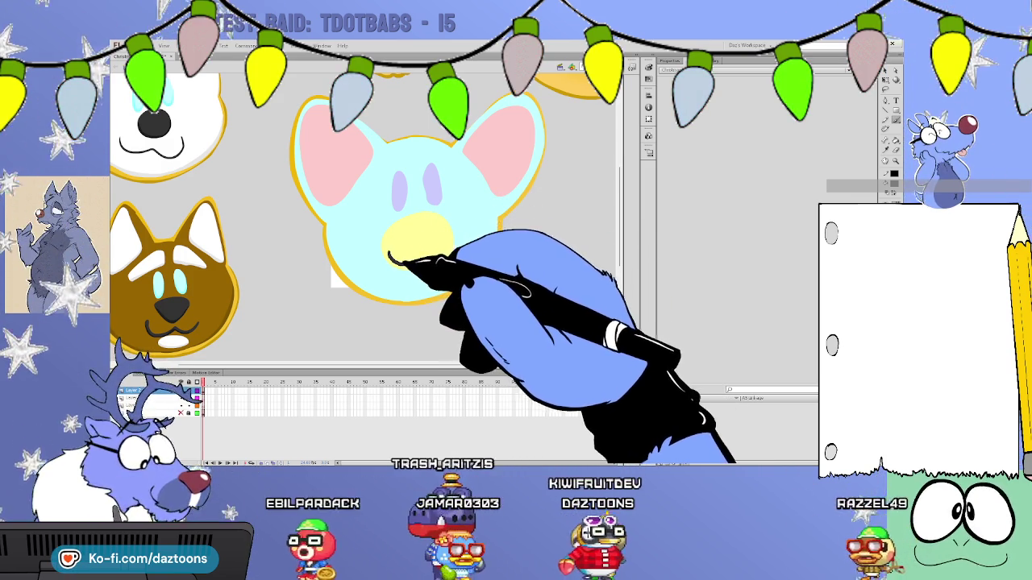
left_click_drag(390, 255, 417, 258)
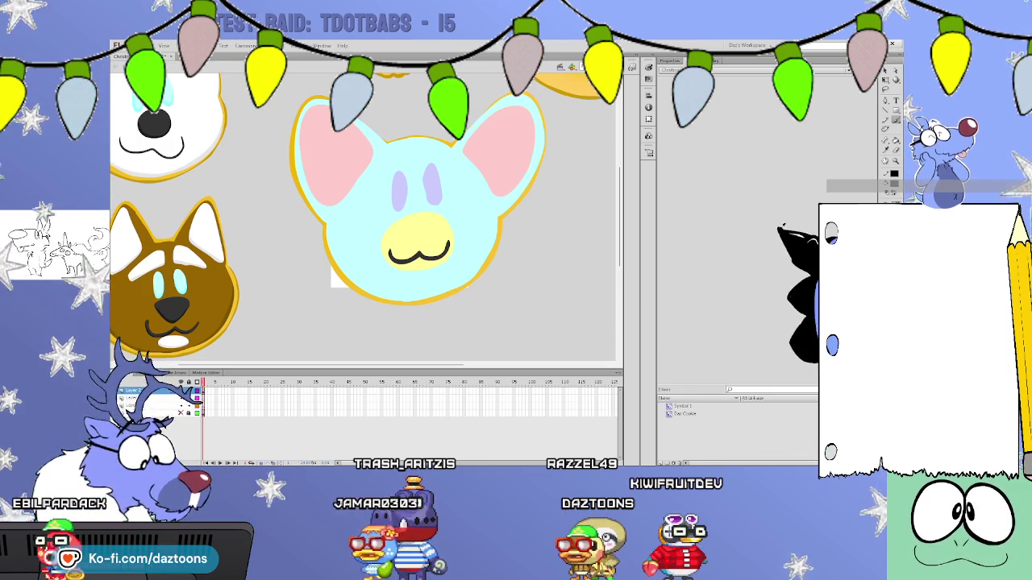
left_click_drag(390, 158, 400, 162)
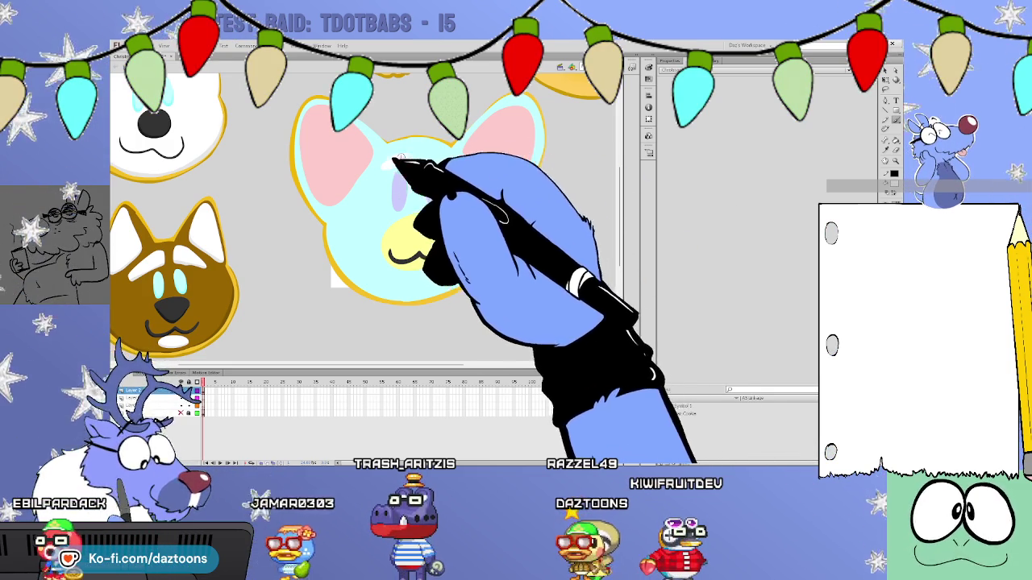
Pan to the neighbouring cookies and fill the cat cookie's face golden yellow.
mouse_move(621, 207)
left_mouse_down()
mouse_move(622, 153)
mouse_move(617, 197)
left_mouse_up()
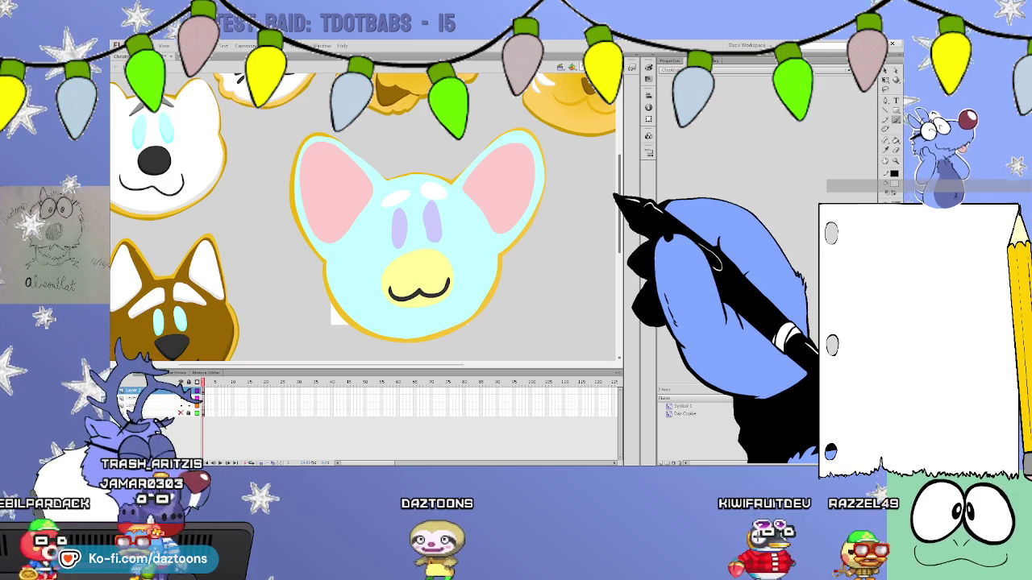
mouse_move(617, 197)
left_mouse_down()
mouse_move(618, 166)
mouse_move(619, 196)
left_mouse_up()
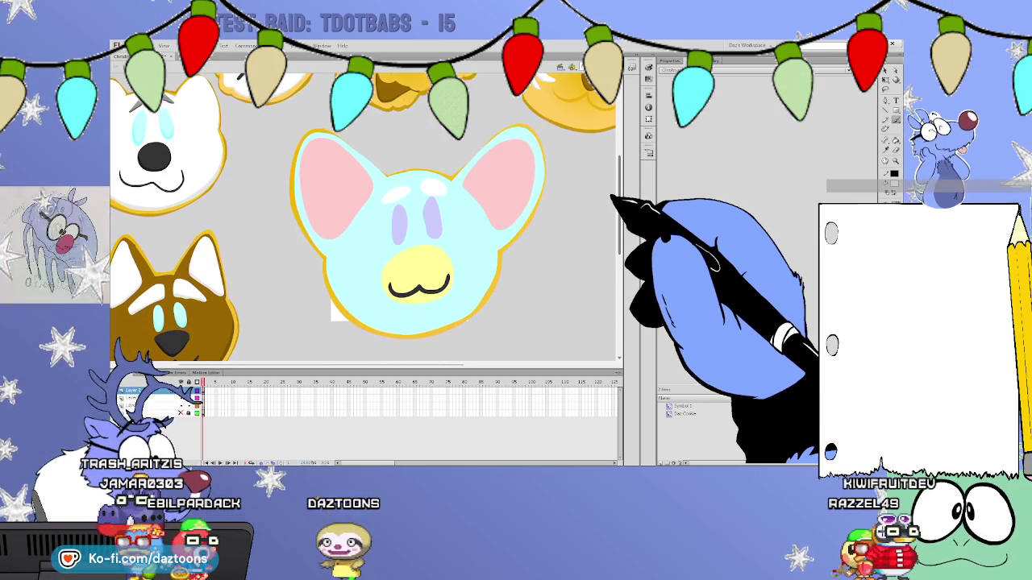
mouse_move(460, 365)
left_mouse_down()
mouse_move(574, 364)
mouse_move(460, 362)
left_mouse_up()
mouse_move(619, 195)
left_mouse_down()
mouse_move(619, 228)
mouse_move(620, 184)
left_mouse_up()
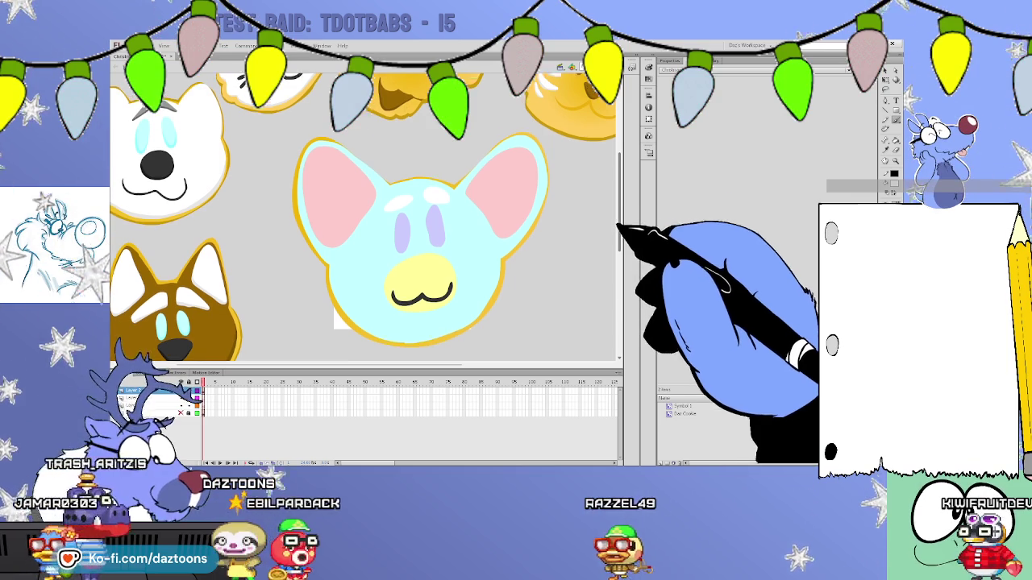
scroll(363, 218, "up", 2)
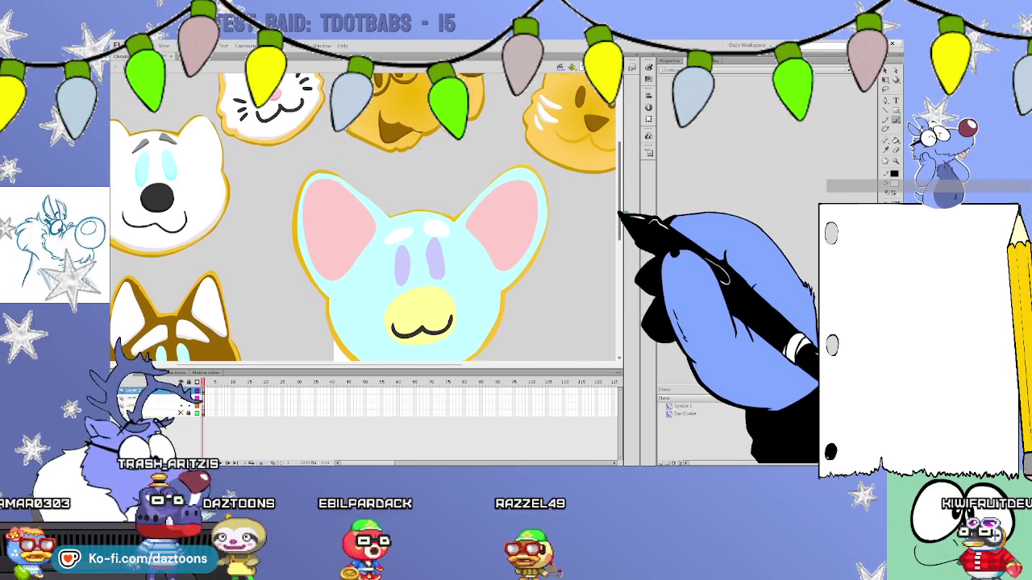
scroll(564, 242, "down", 1)
left_click(501, 269)
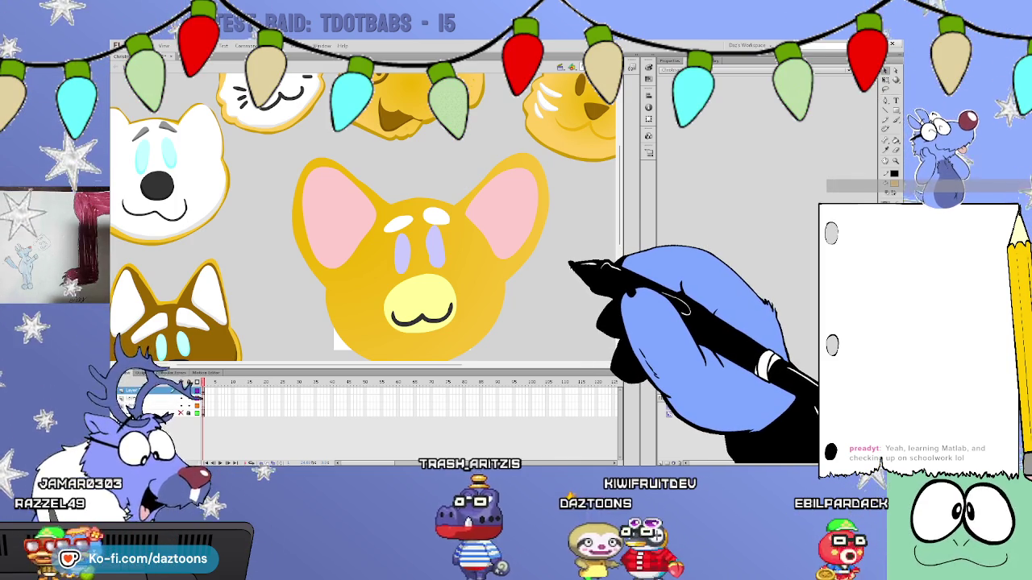
Undo the golden yellow fill to restore the light blue face, then zoom out to the whole sheet.
key("ctrl+z")
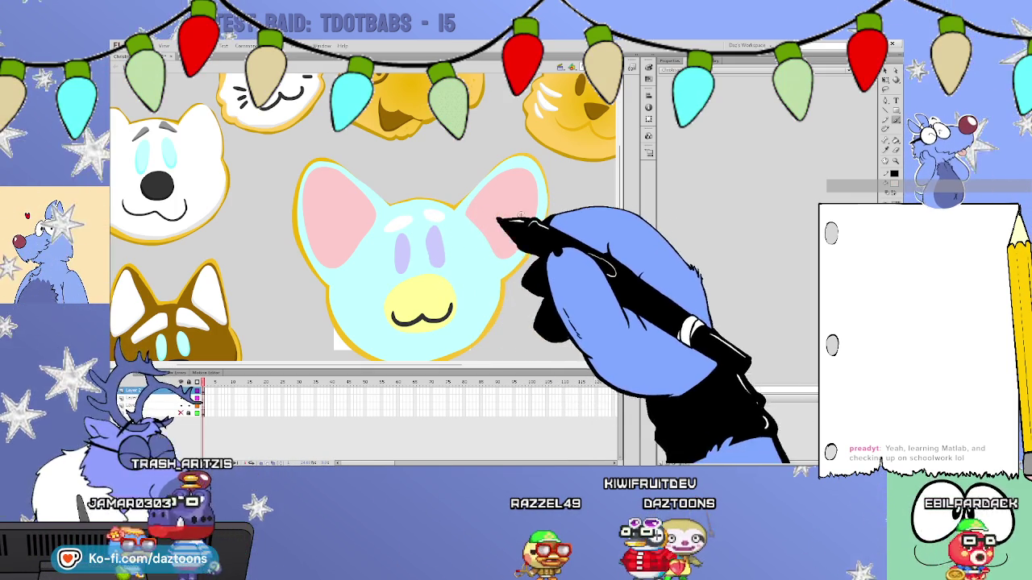
scroll(362, 218, "down", 2)
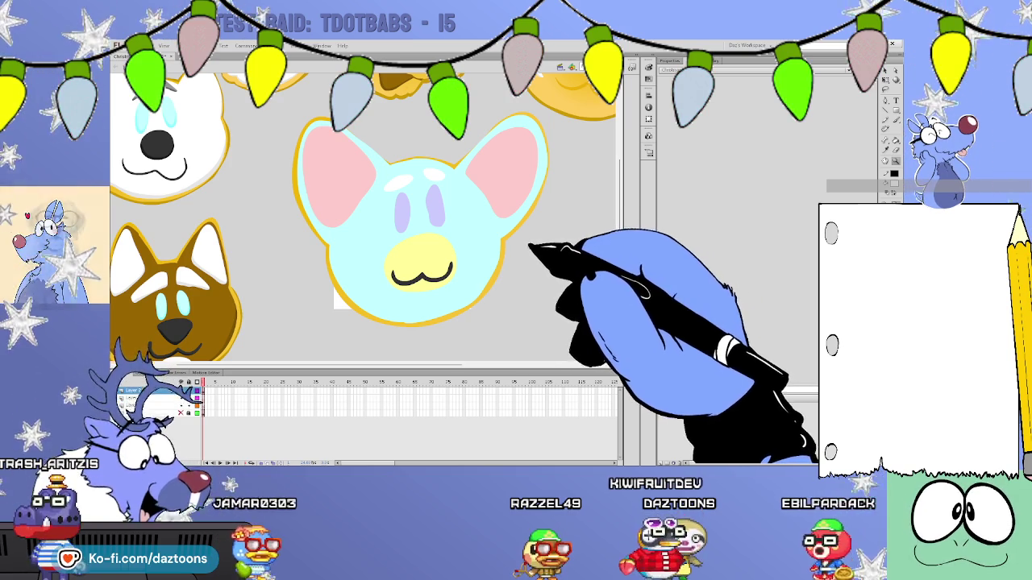
key("ctrl+minus")
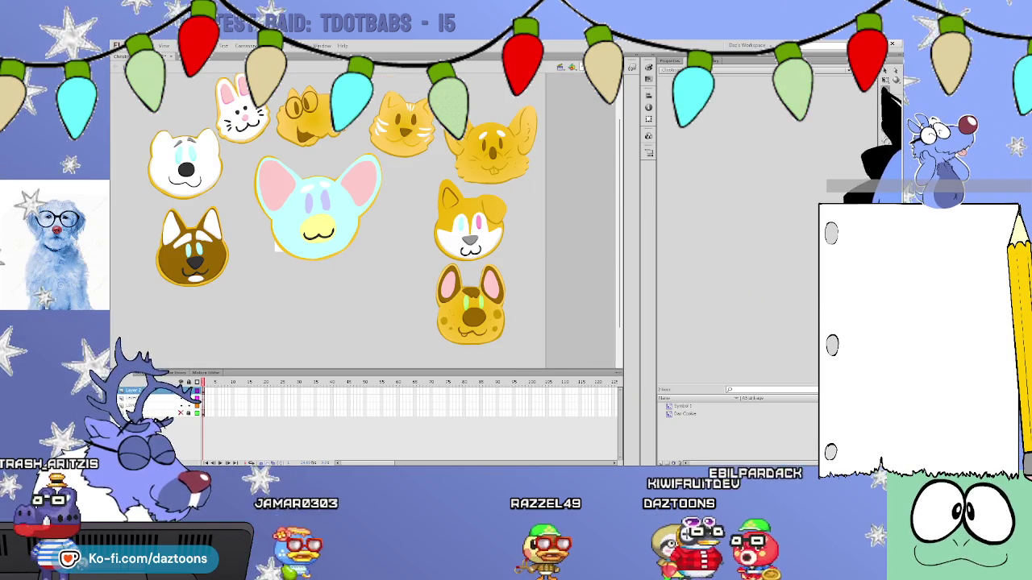
Duplicate the light blue cat cookie directly beneath the original, then zoom in on the upper one.
mouse_move(383, 258)
left_mouse_down()
mouse_move(367, 151)
mouse_move(359, 250)
left_mouse_up()
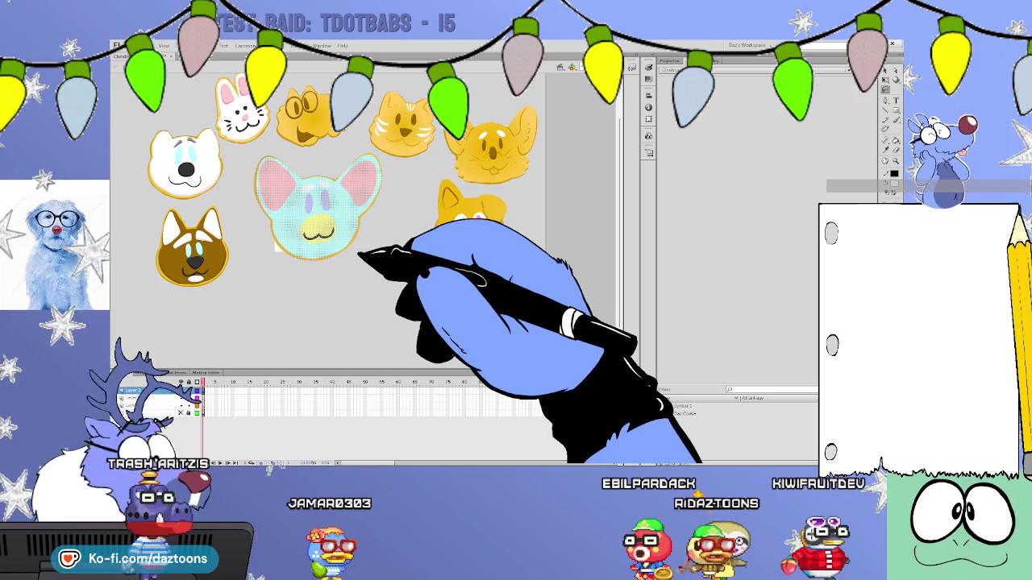
left_click_drag(351, 211, 347, 313)
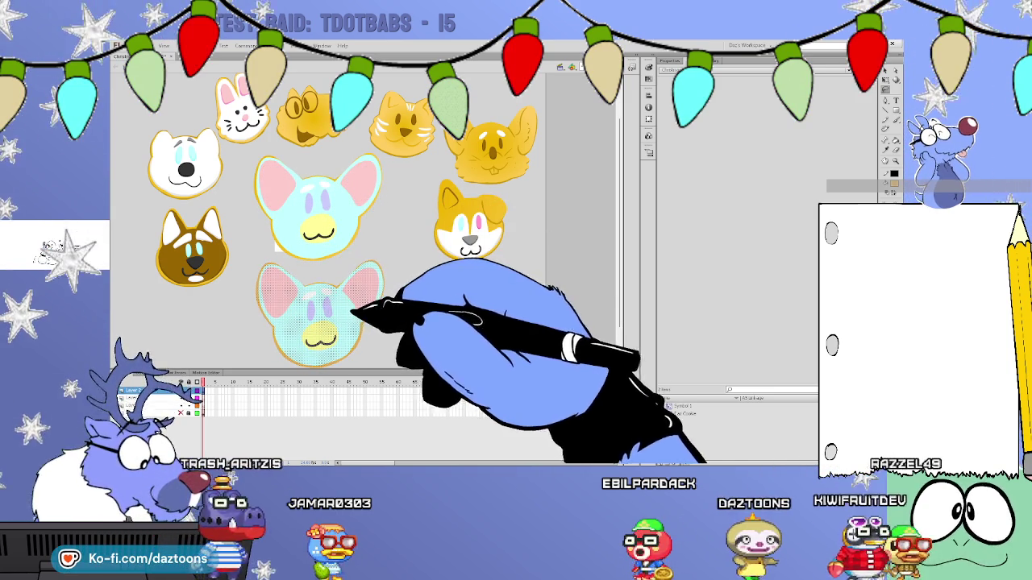
left_click(379, 253)
key("ctrl+v")
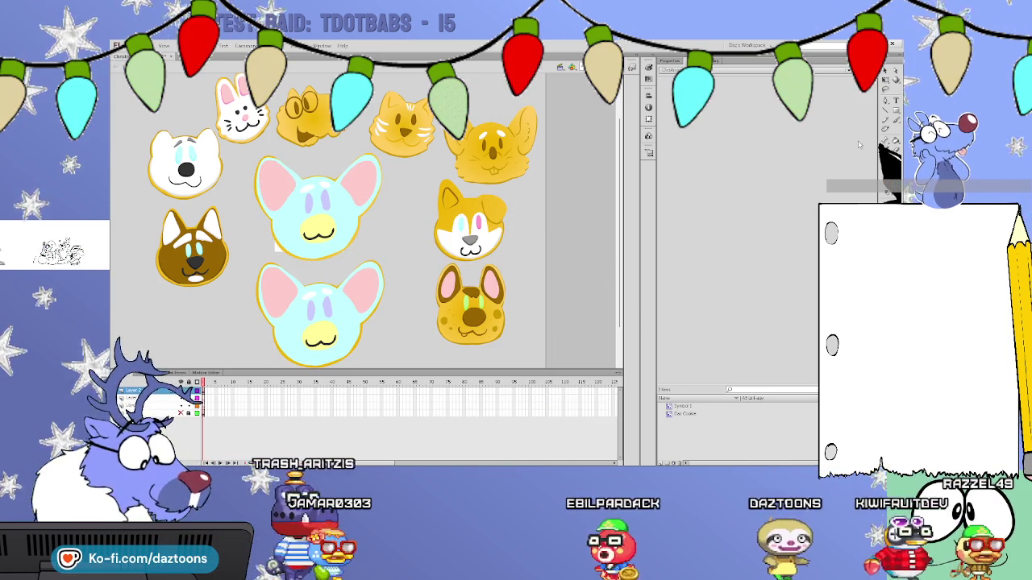
key("ctrl+=")
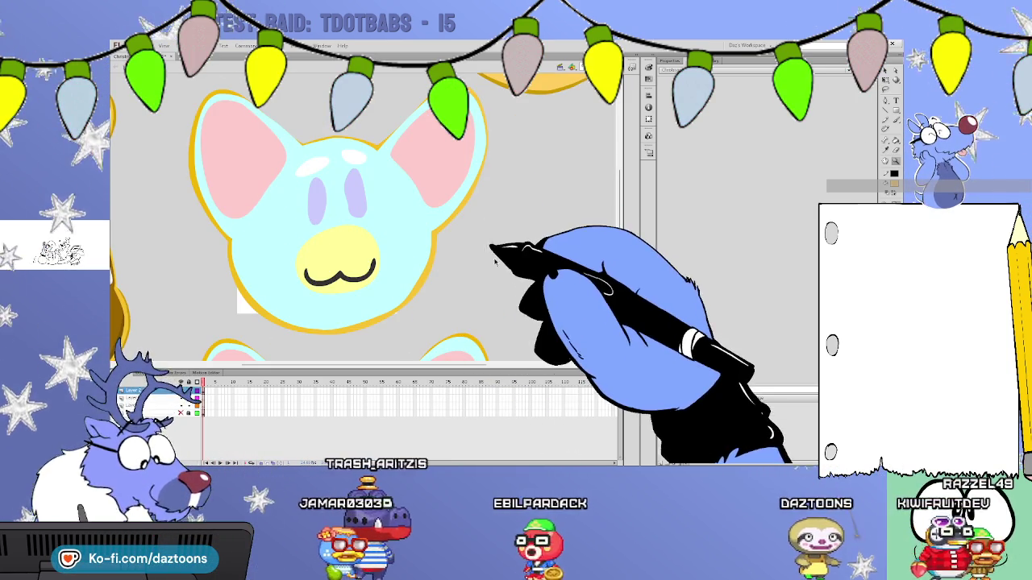
scroll(619, 186, "up", 1)
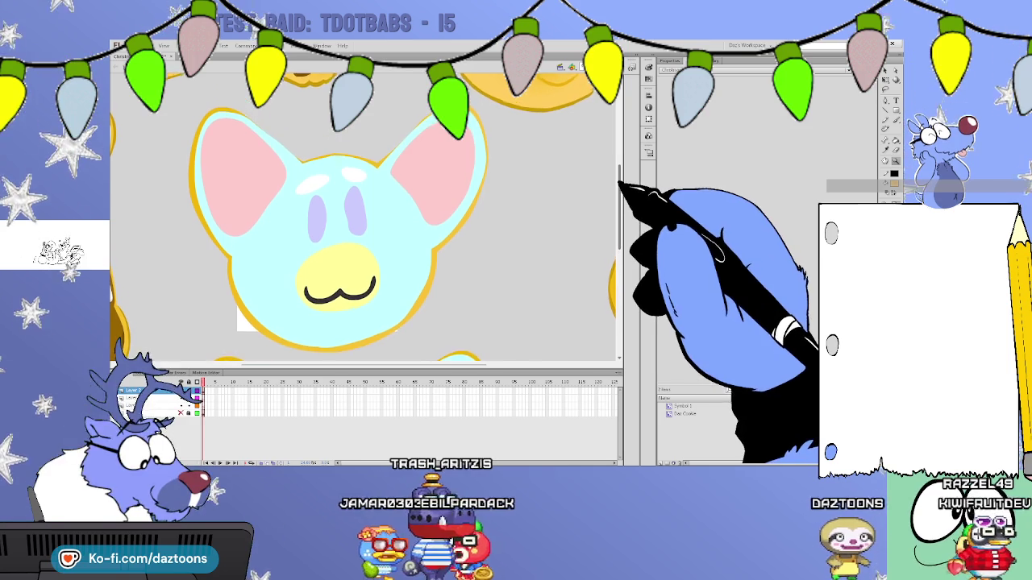
scroll(460, 357, "left", 5)
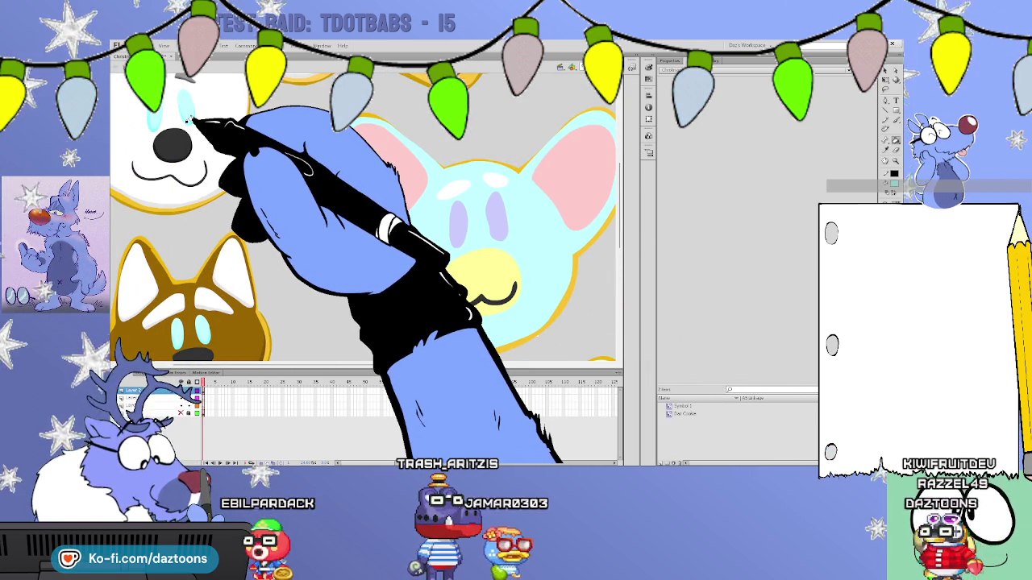
left_click(392, 268)
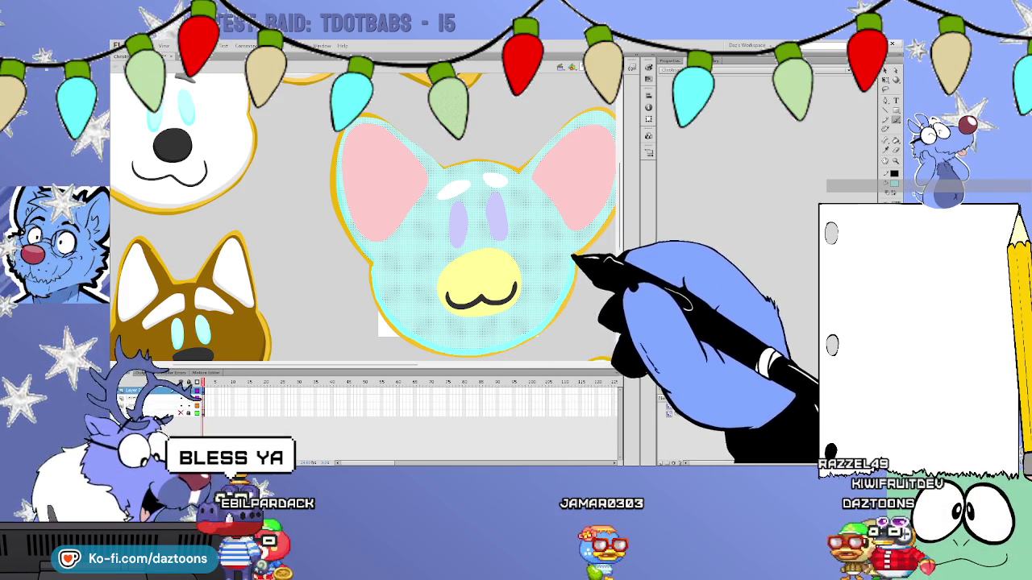
left_click_drag(458, 366, 411, 363)
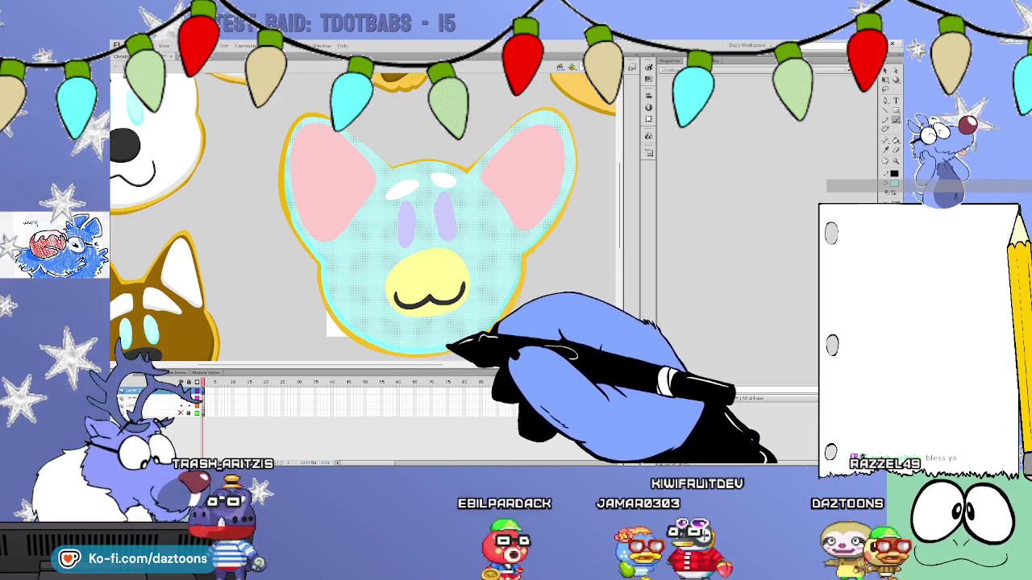
left_click(568, 257)
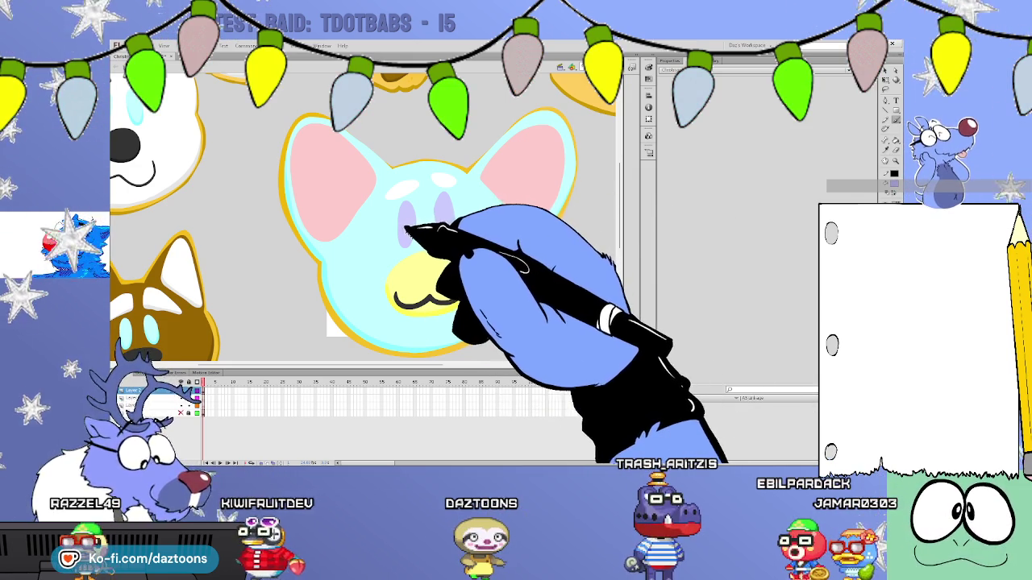
Shade the blue cookie's purple eyes with darker purple.
left_click(403, 219)
left_click(411, 208)
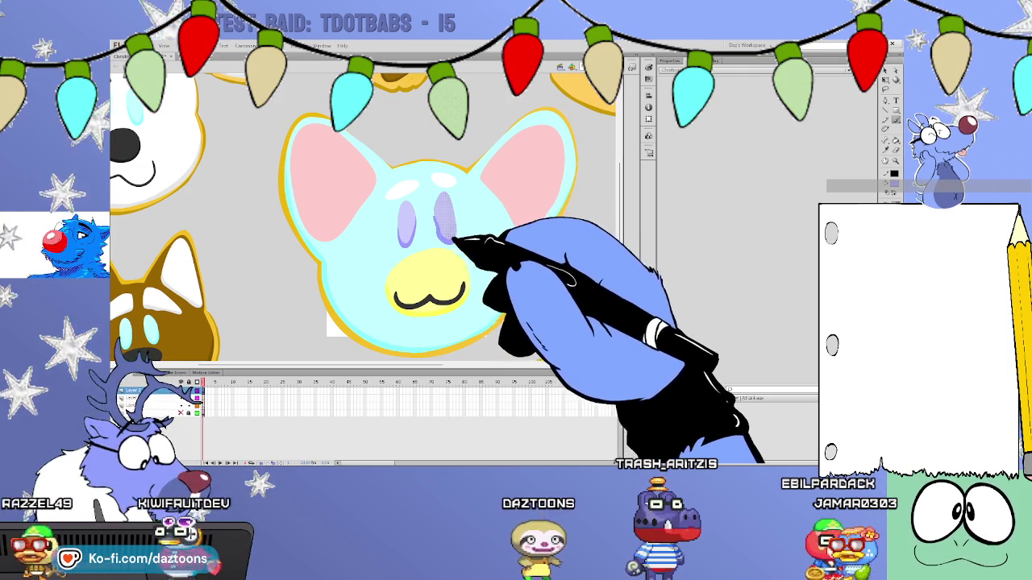
left_click(451, 211)
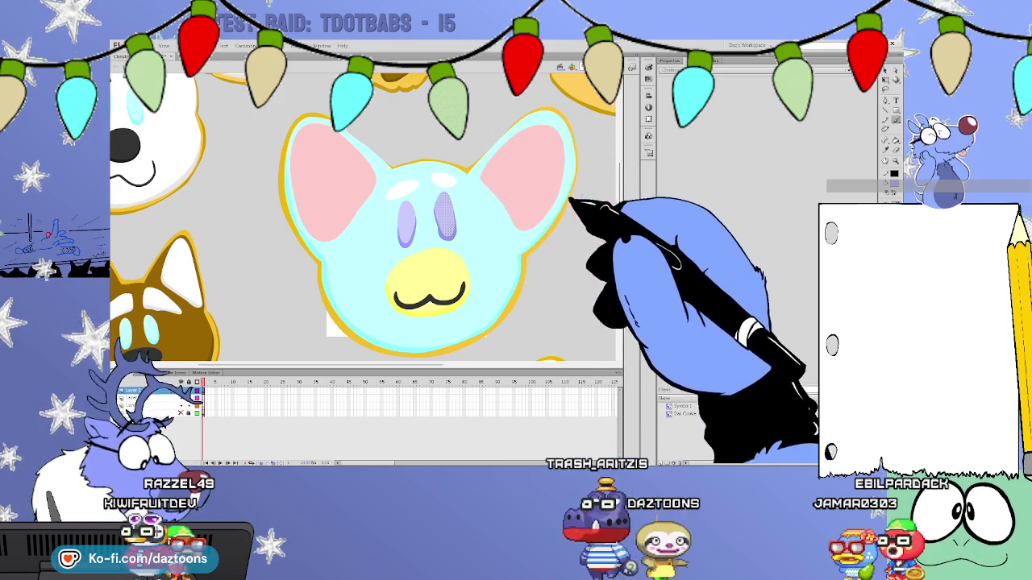
mouse_move(620, 214)
left_mouse_down()
mouse_move(619, 241)
mouse_move(617, 155)
mouse_move(617, 219)
left_mouse_up()
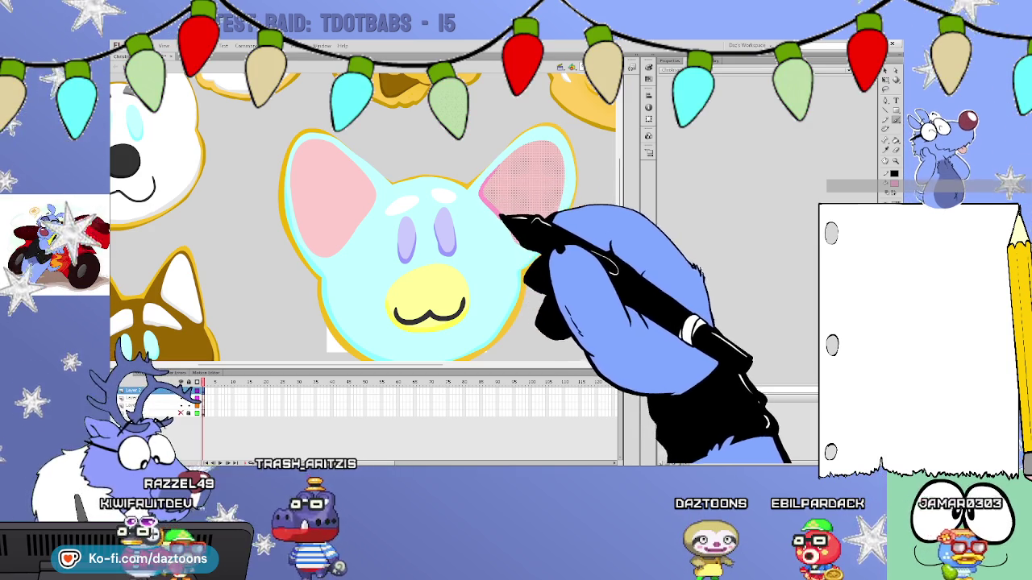
Paint darker pink shading on both inner ears and a white highlight above the eyes.
left_click_drag(527, 244, 562, 203)
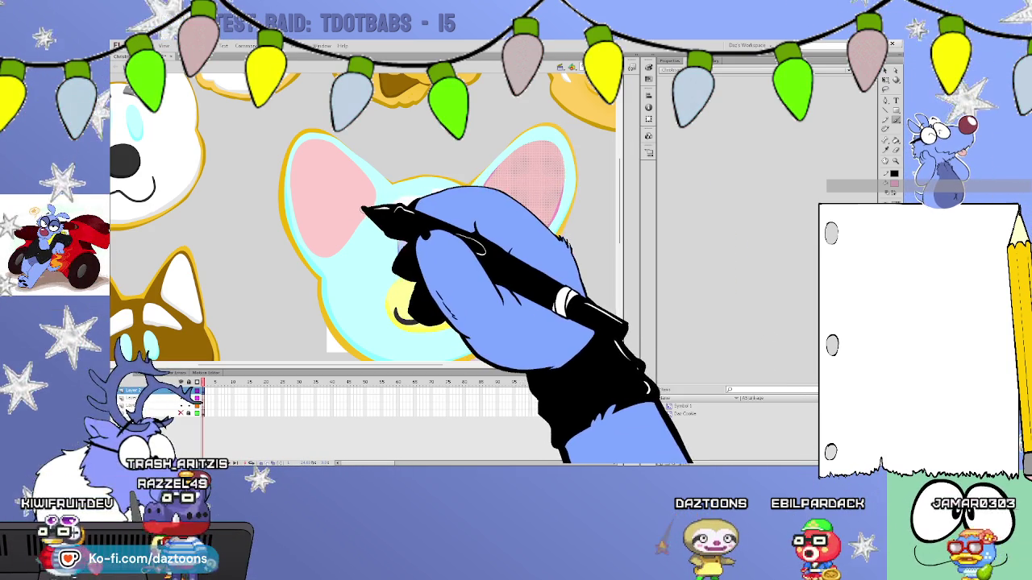
left_click(372, 206)
mouse_move(372, 189)
left_mouse_down()
mouse_move(380, 202)
mouse_move(321, 256)
left_mouse_up()
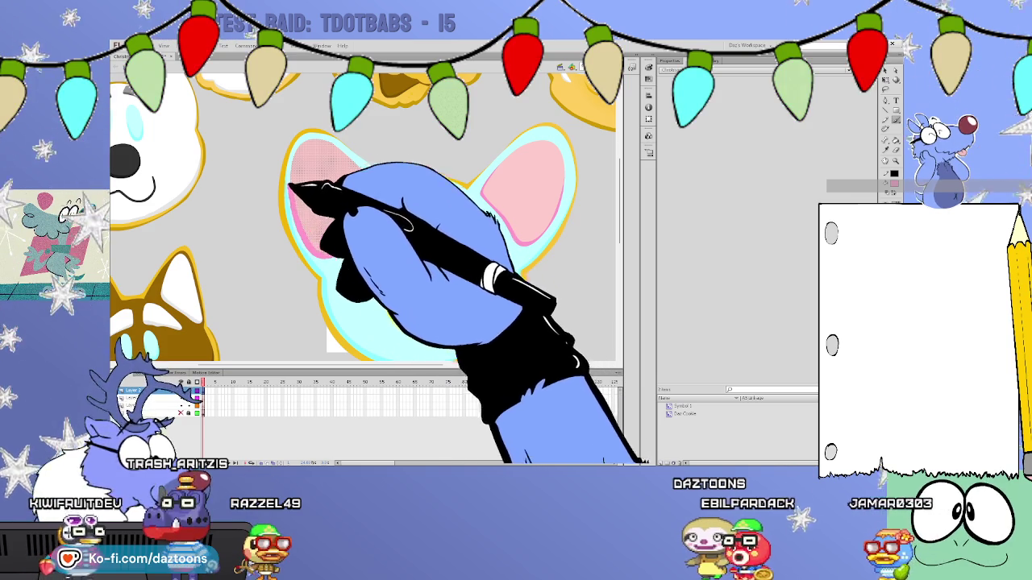
left_click(428, 150)
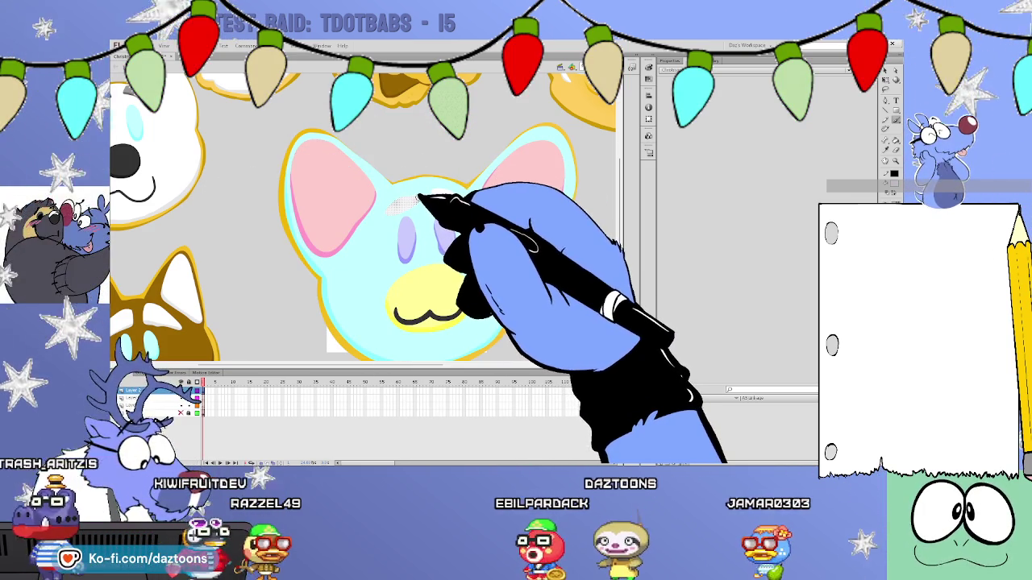
left_click_drag(384, 200, 455, 191)
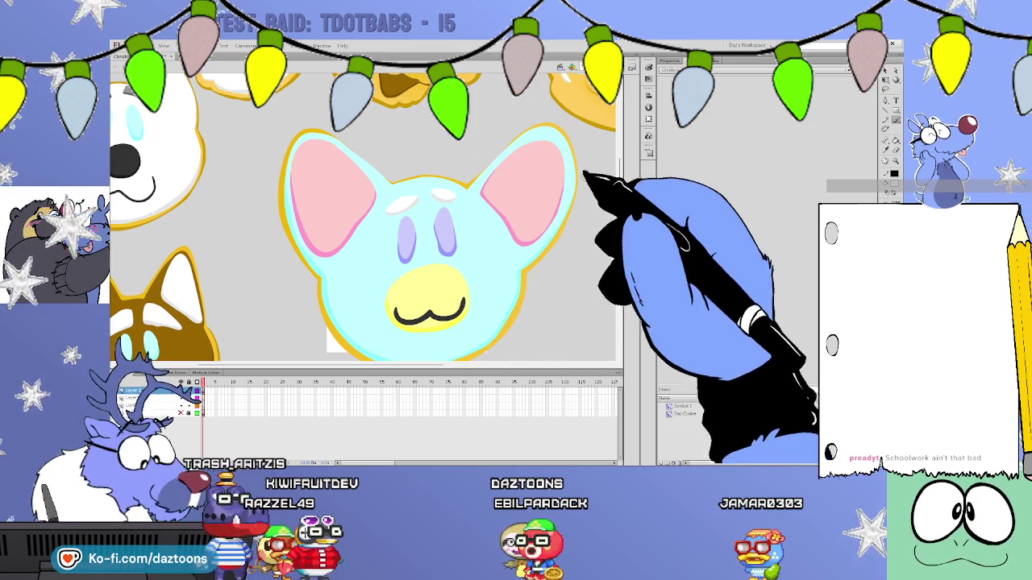
scroll(363, 217, "down", 3)
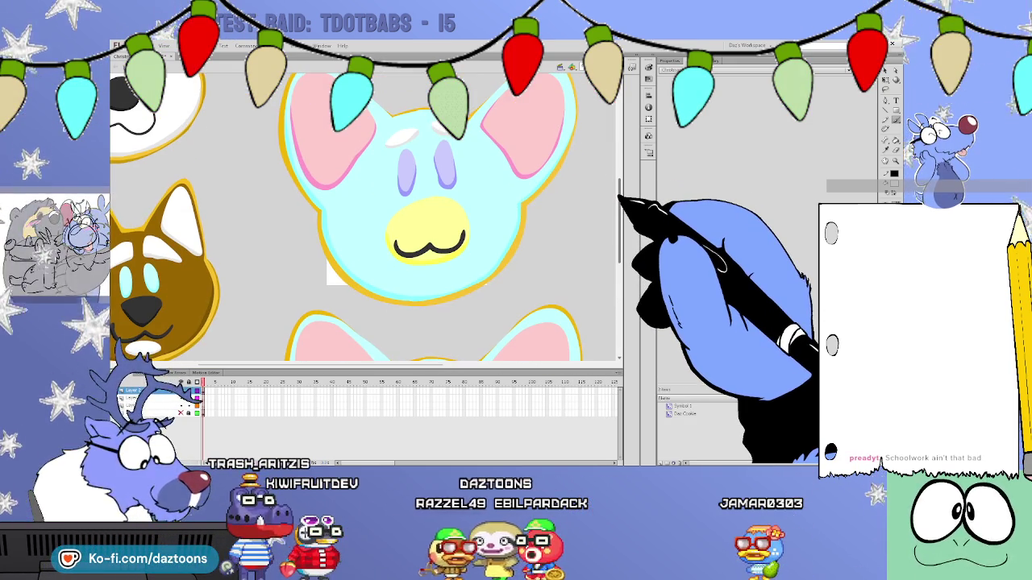
Group the whole finished blue cat cookie with Ctrl+G and zoom out to the full sheet.
scroll(363, 218, "up", 1)
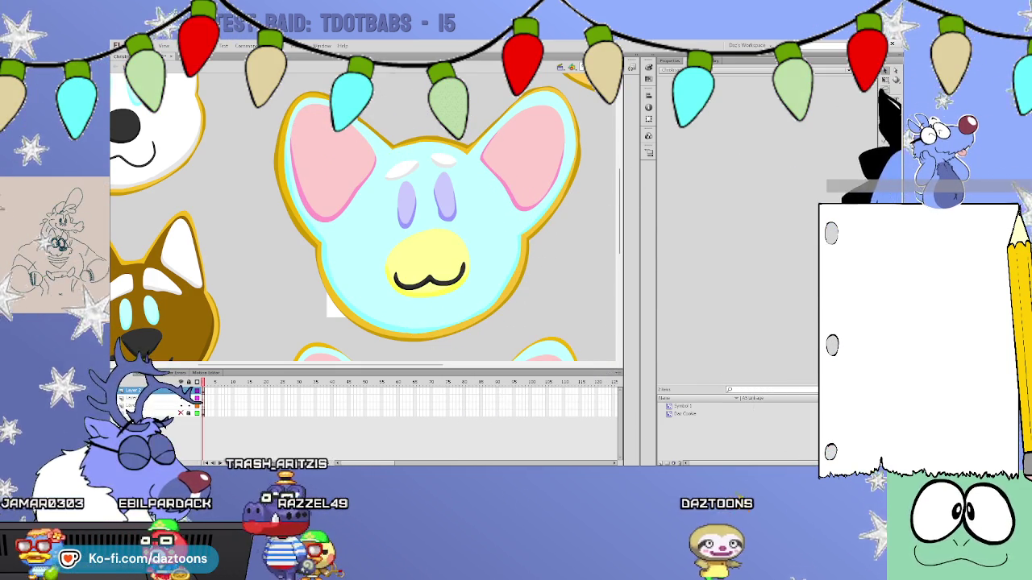
mouse_move(512, 305)
left_mouse_down()
mouse_move(368, 345)
mouse_move(277, 92)
mouse_move(494, 92)
mouse_move(547, 78)
mouse_move(545, 279)
mouse_move(488, 329)
left_mouse_up()
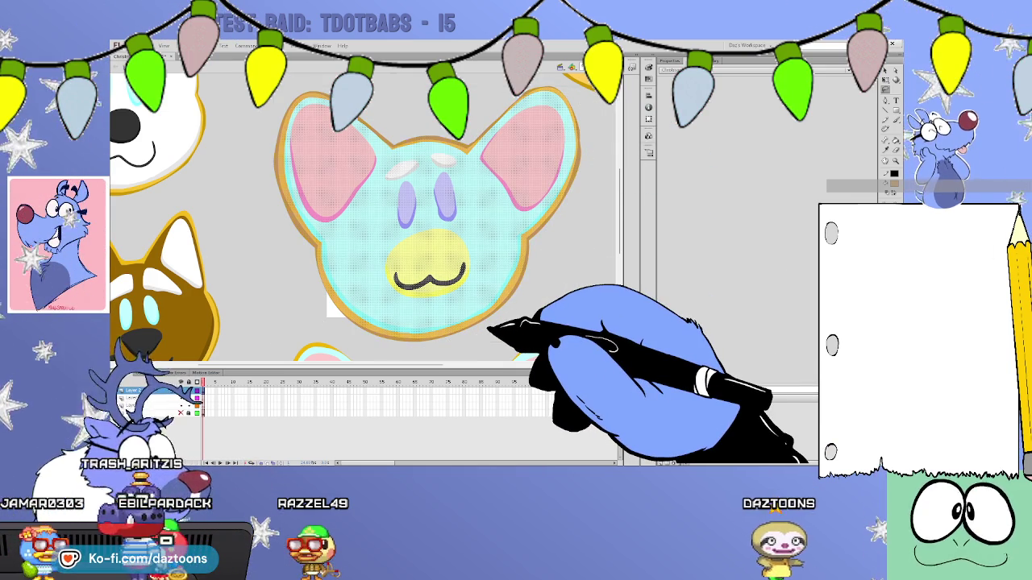
key("ctrl+g")
scroll(580, 216, "down", 3)
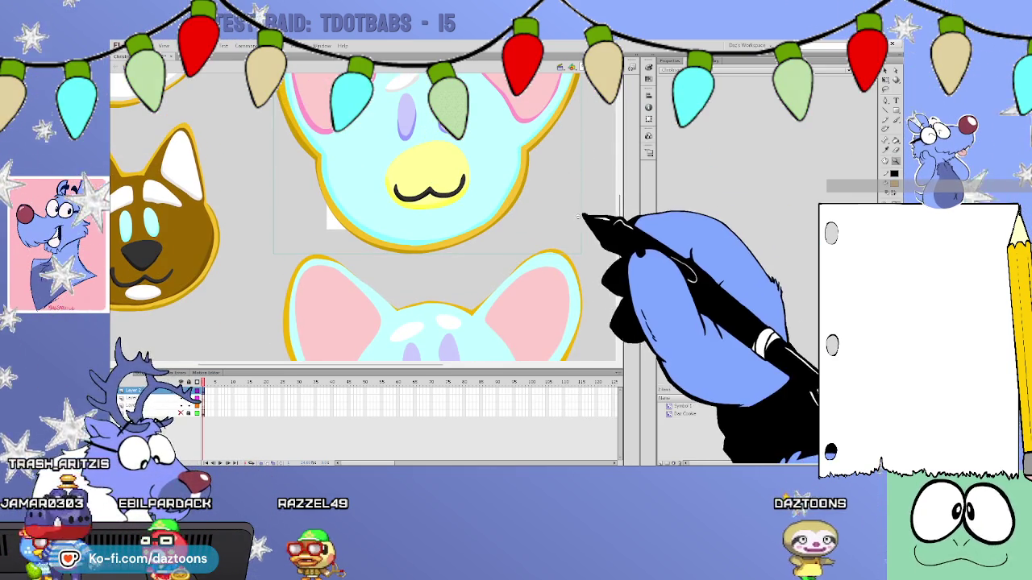
key("ctrl+minus")
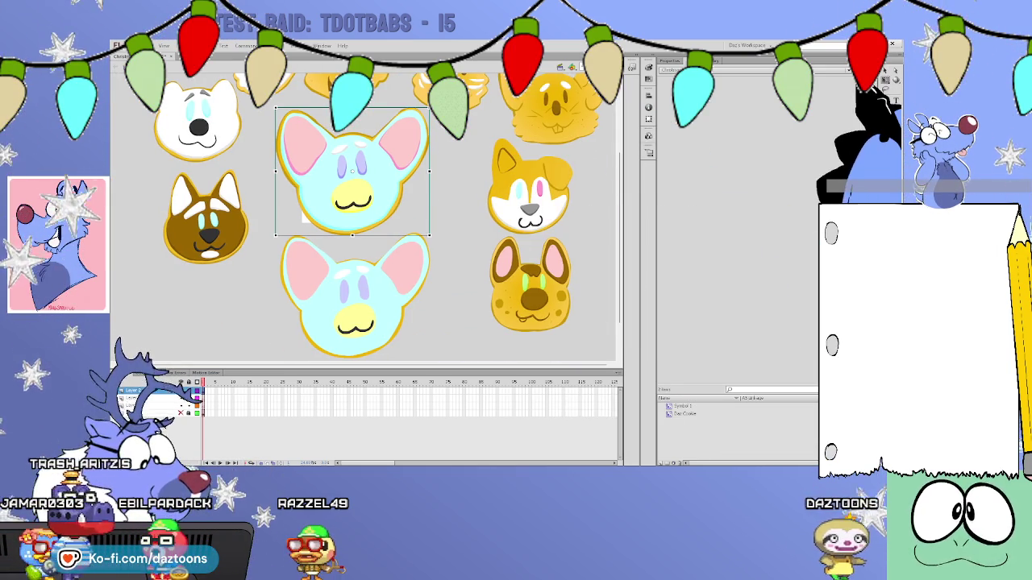
Shift the white and brown dog cookies to the left.
left_click_drag(420, 115, 241, 300)
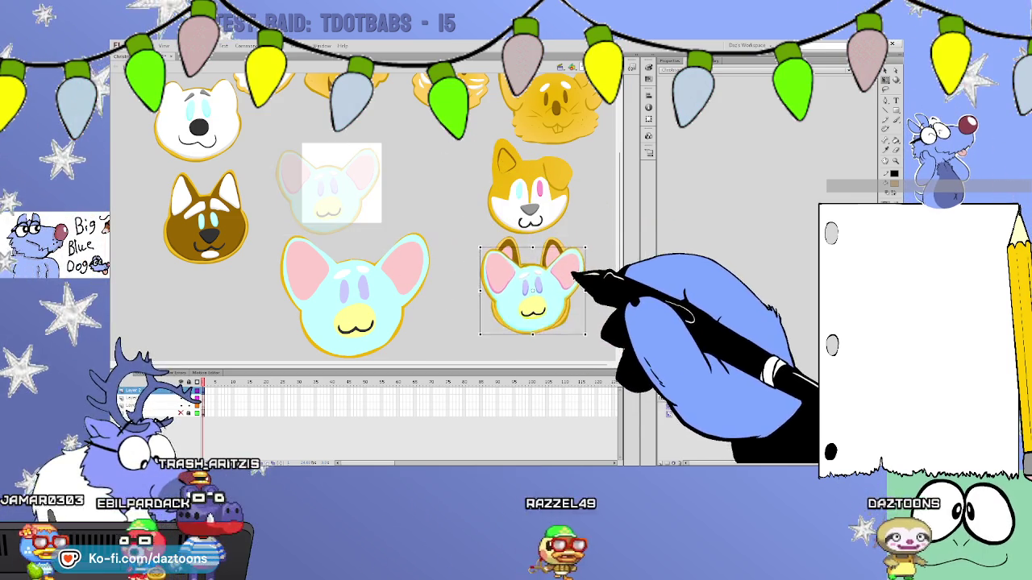
left_click_drag(205, 218, 165, 218)
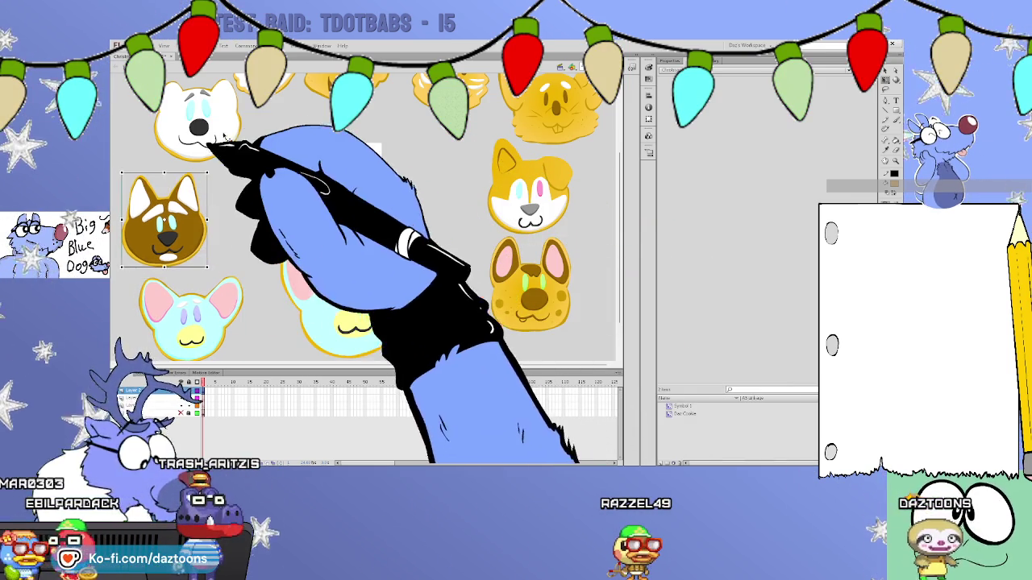
left_click_drag(197, 125, 165, 129)
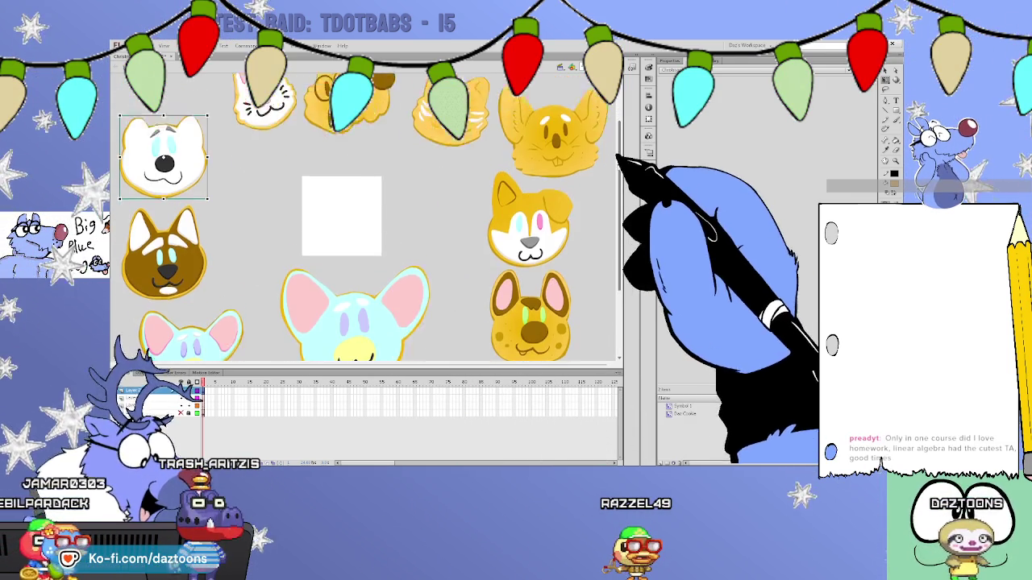
scroll(367, 241, "up", 2)
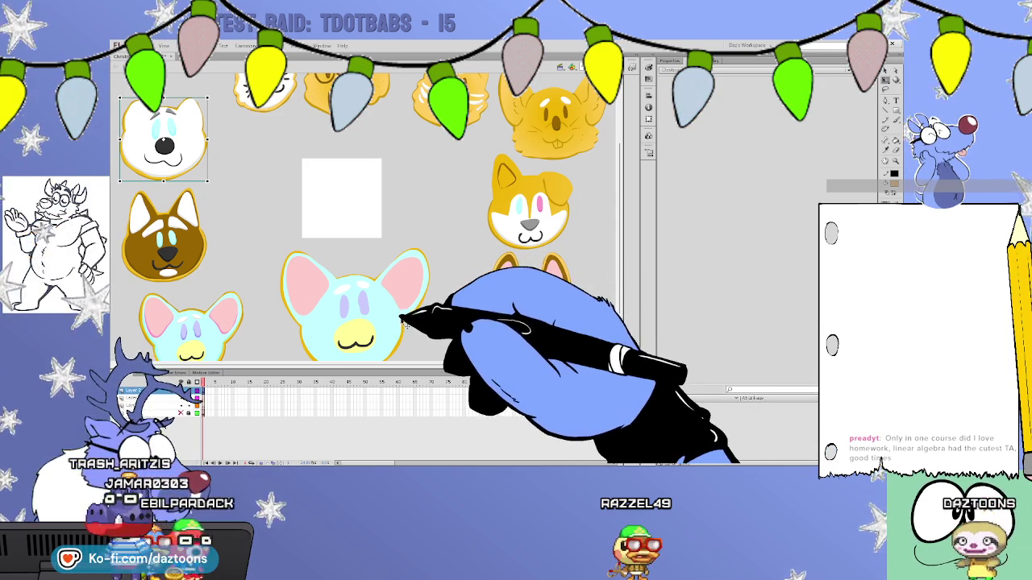
Move the blue mouse-eared cookie onto the blank white square and zoom in on it.
left_click(392, 323)
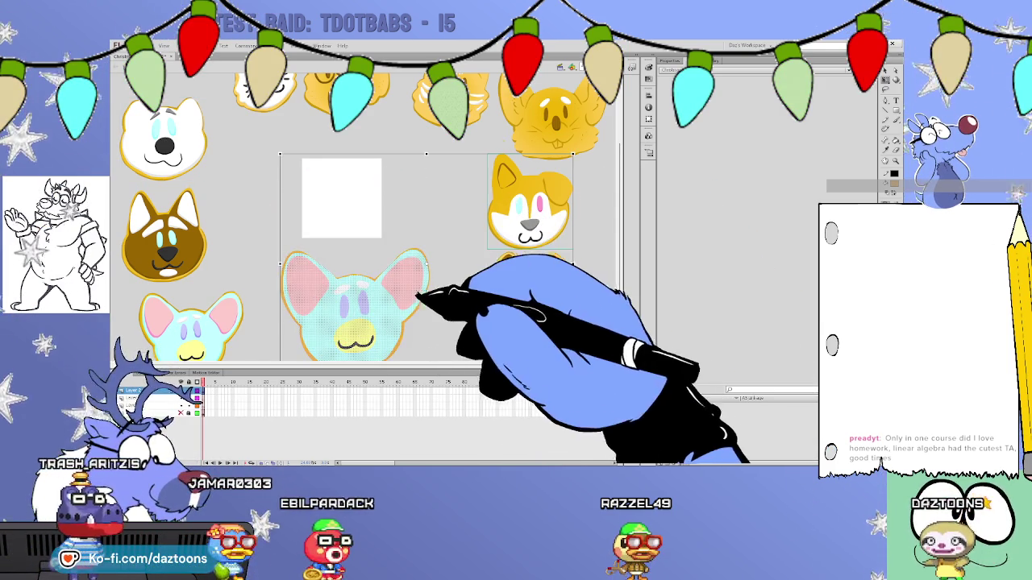
left_click_drag(414, 271, 407, 192)
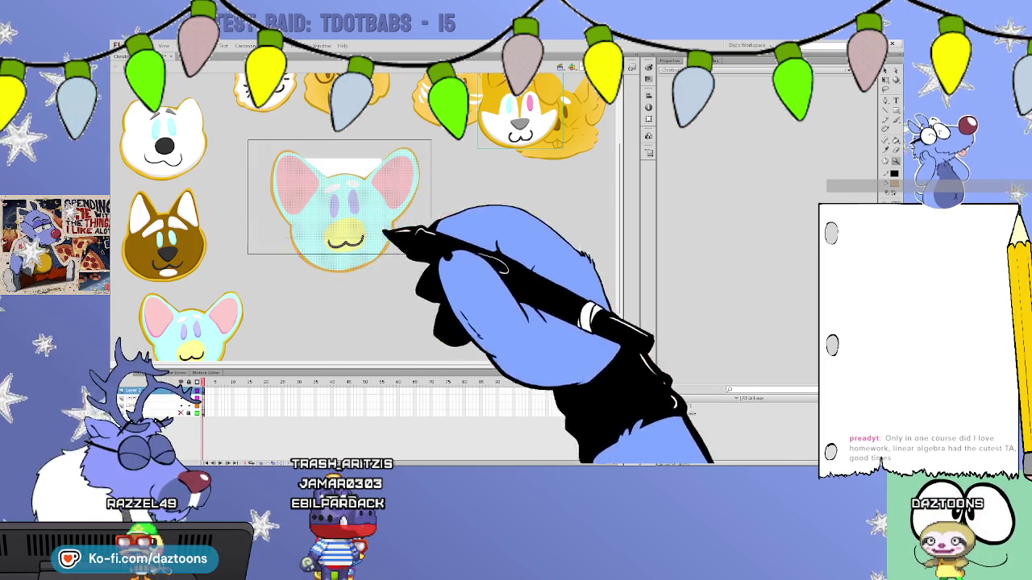
left_click(355, 208)
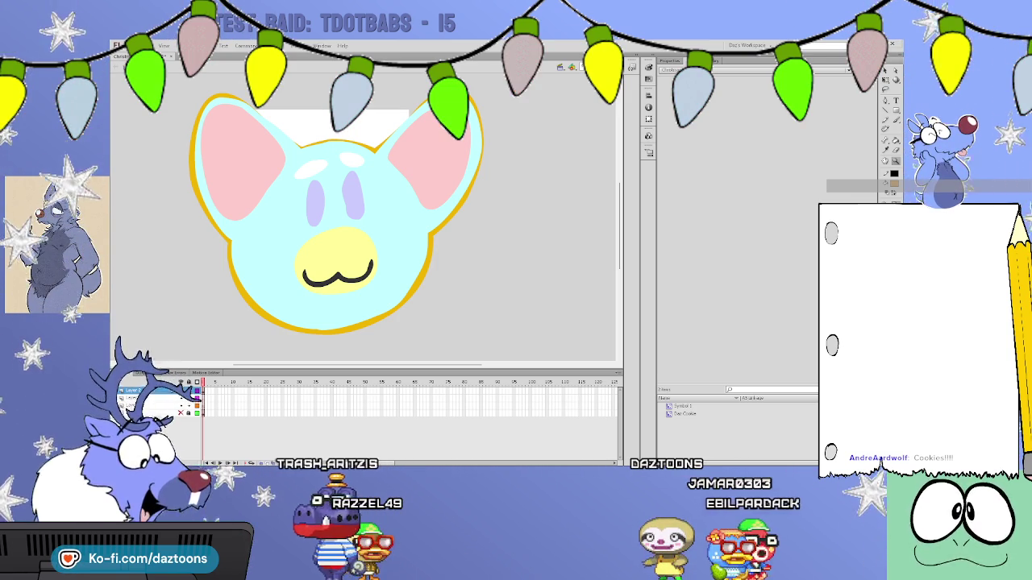
Bucket-fill the cookie's face brown and both inner ears white.
scroll(363, 210, "left", 5)
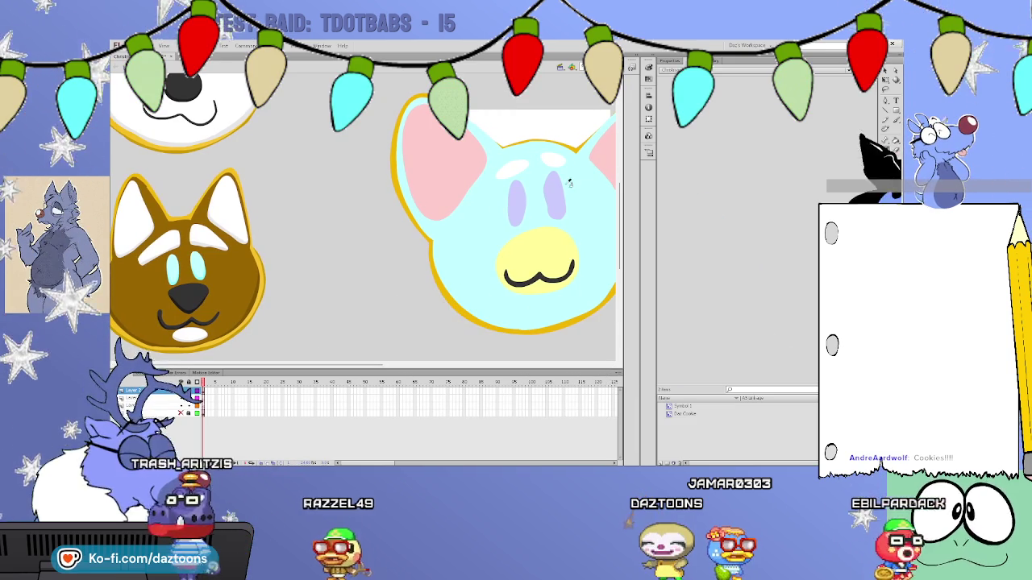
left_click_drag(313, 364, 307, 365)
left_click(579, 227)
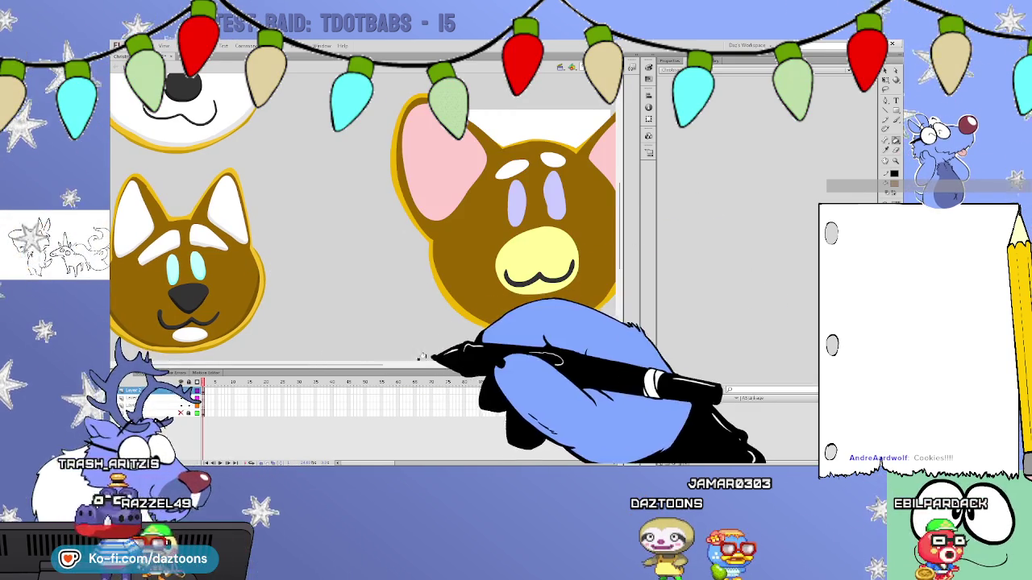
left_click_drag(377, 364, 371, 353)
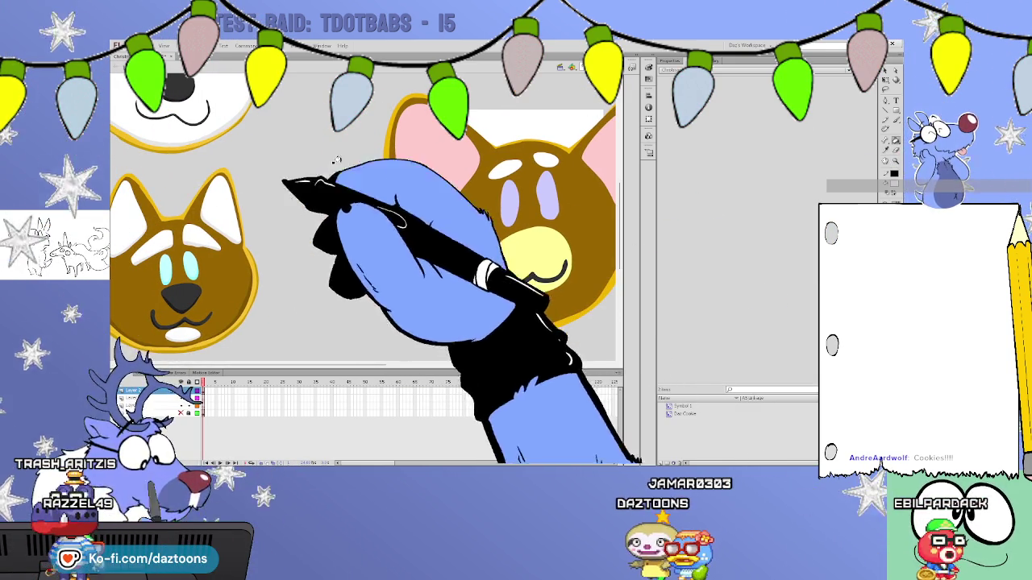
left_click(428, 173)
left_click(600, 146)
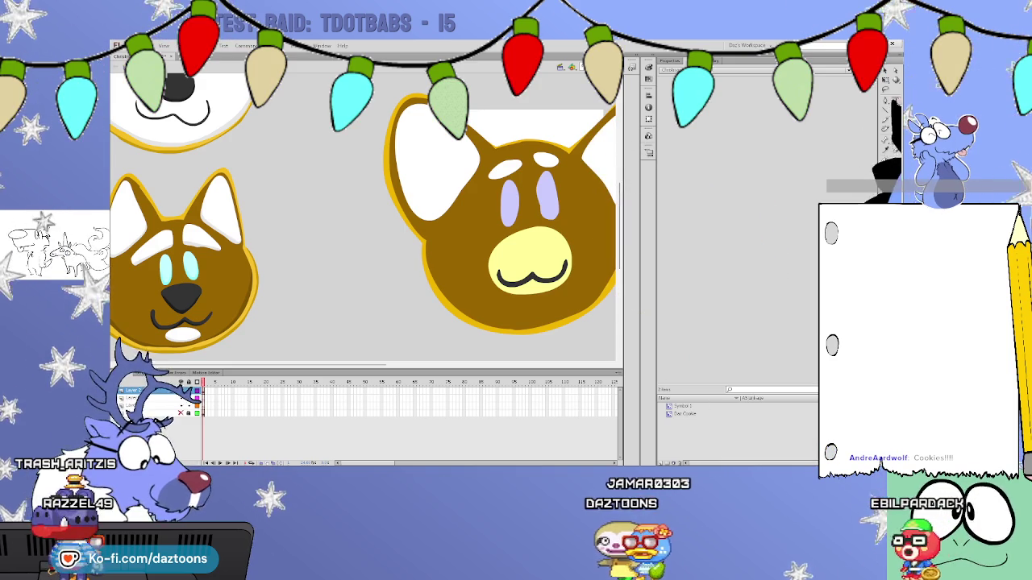
Select and check the white fills of both inner ears.
left_click(423, 171)
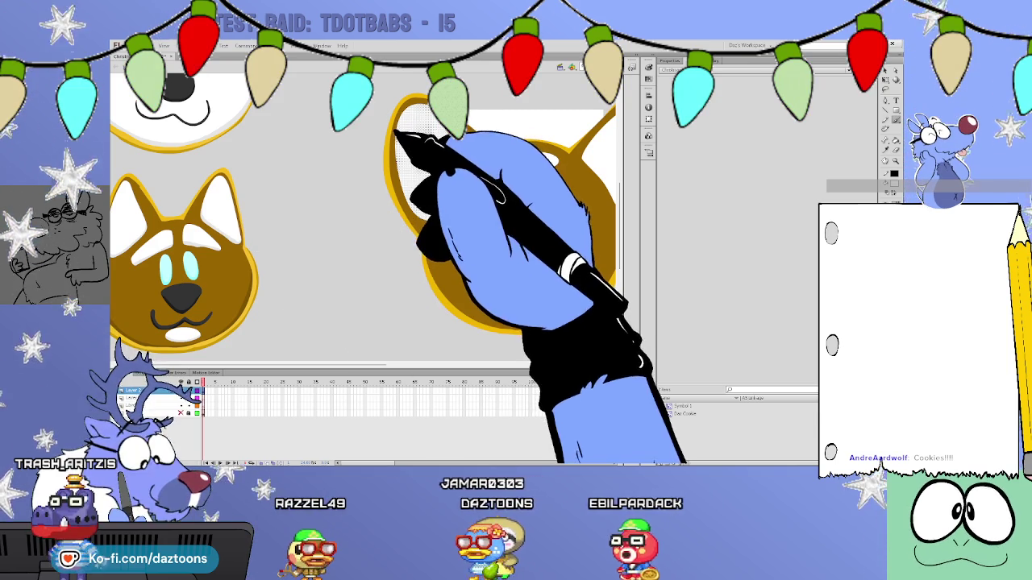
key("Escape")
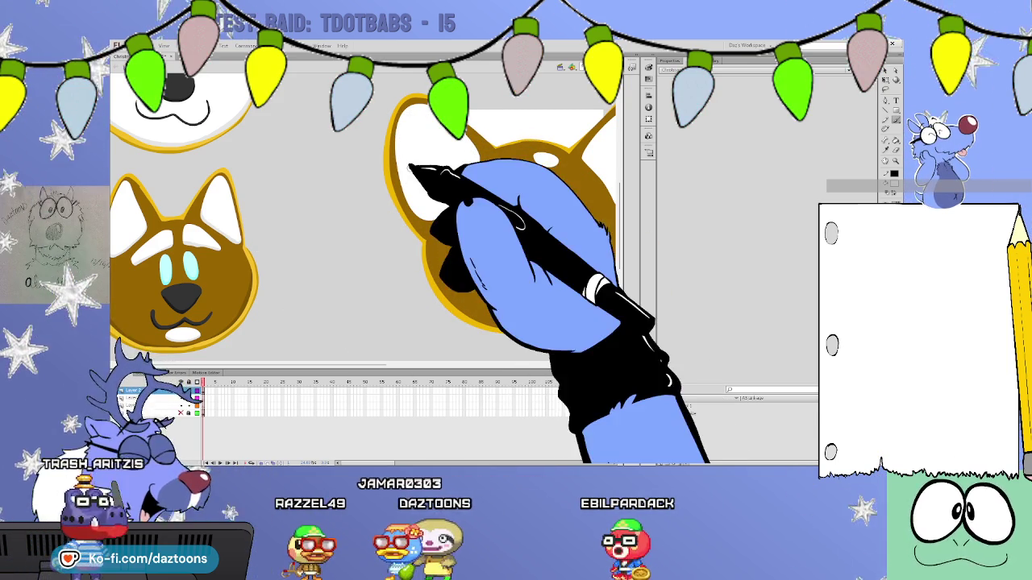
left_click(411, 173)
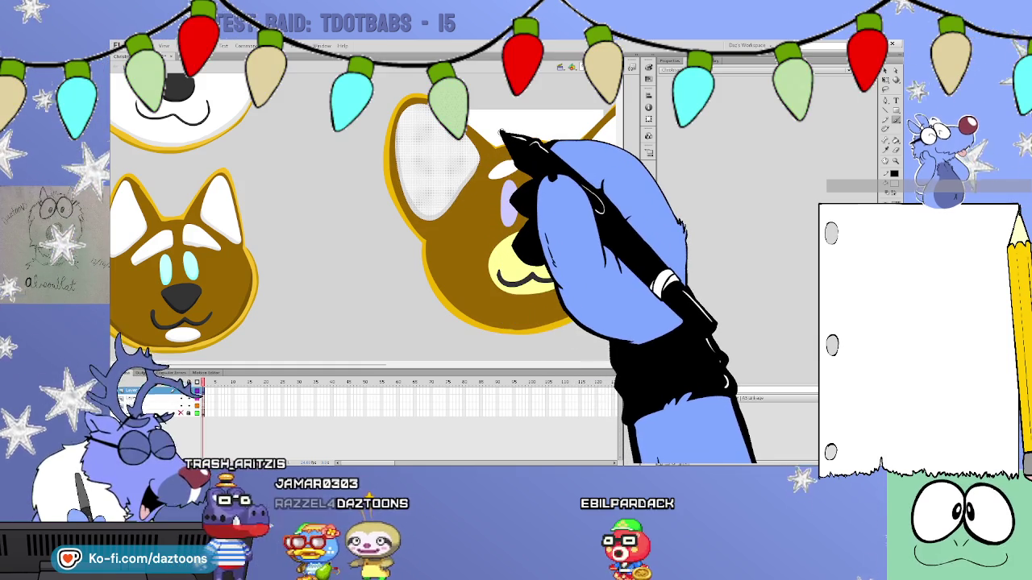
left_click_drag(460, 322, 391, 346)
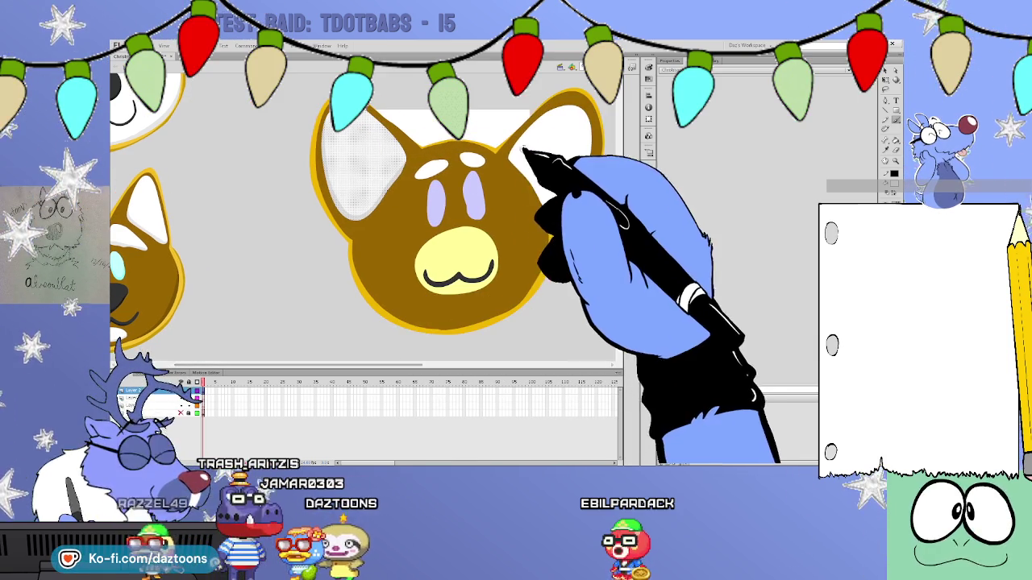
left_click(525, 133)
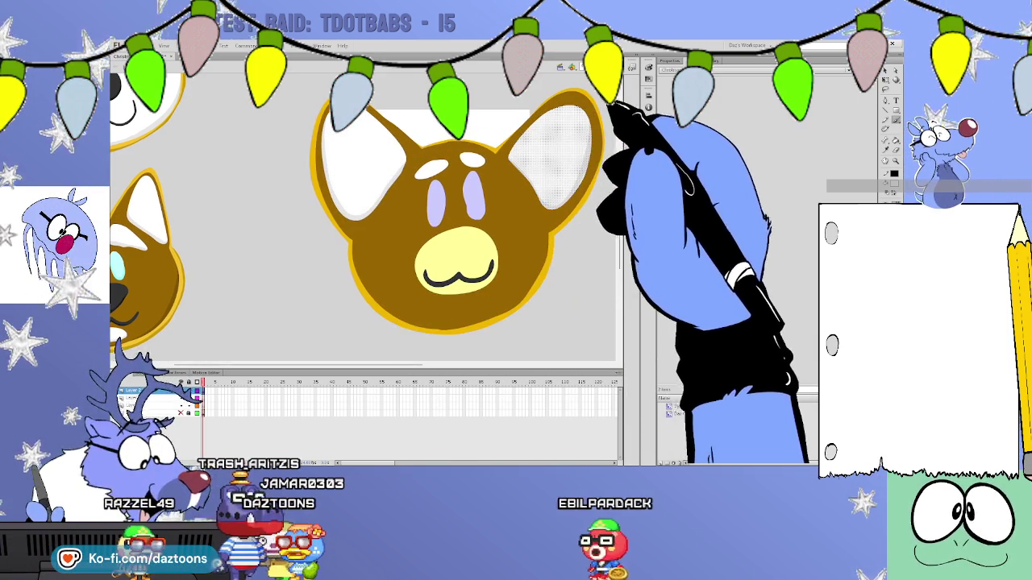
left_click(611, 122)
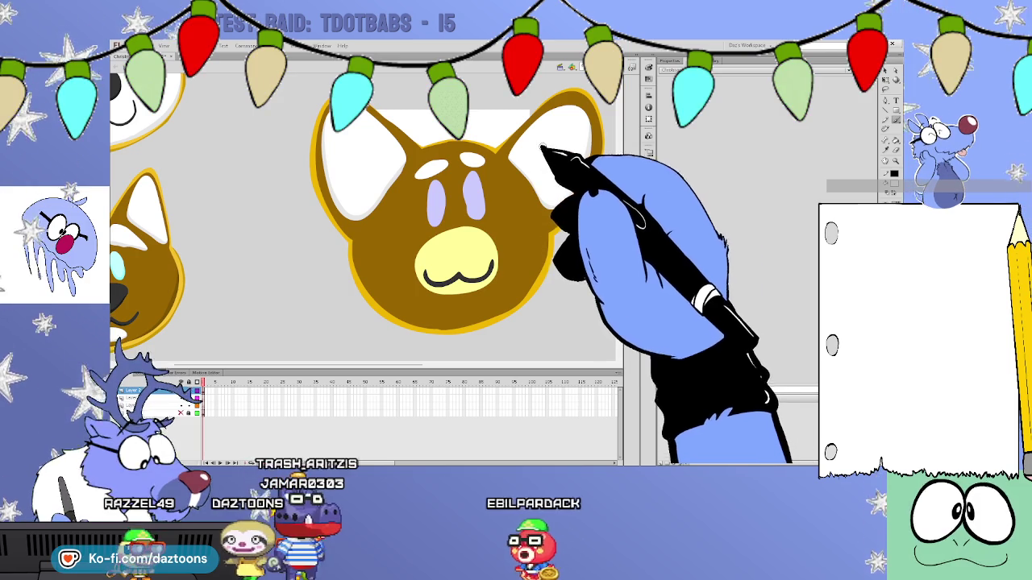
Turn the yellow muzzle brown and select the mouth line with it.
left_click(484, 258)
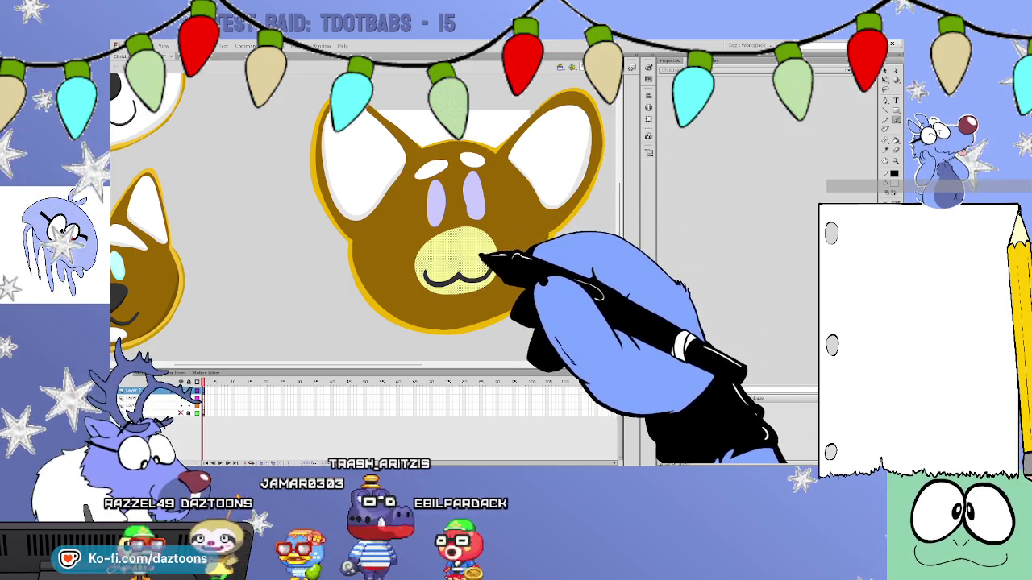
left_click(495, 276)
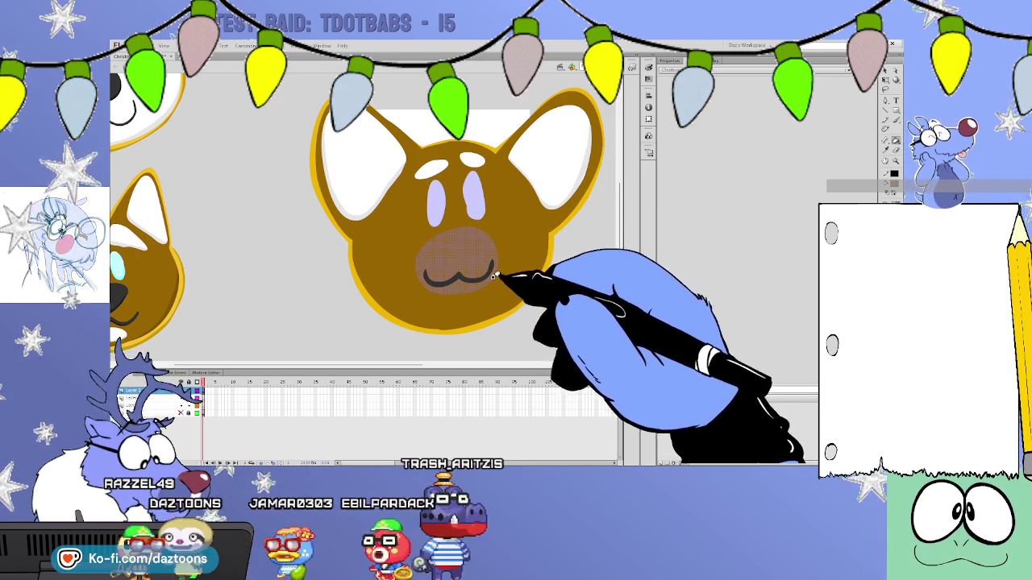
double_click(484, 268)
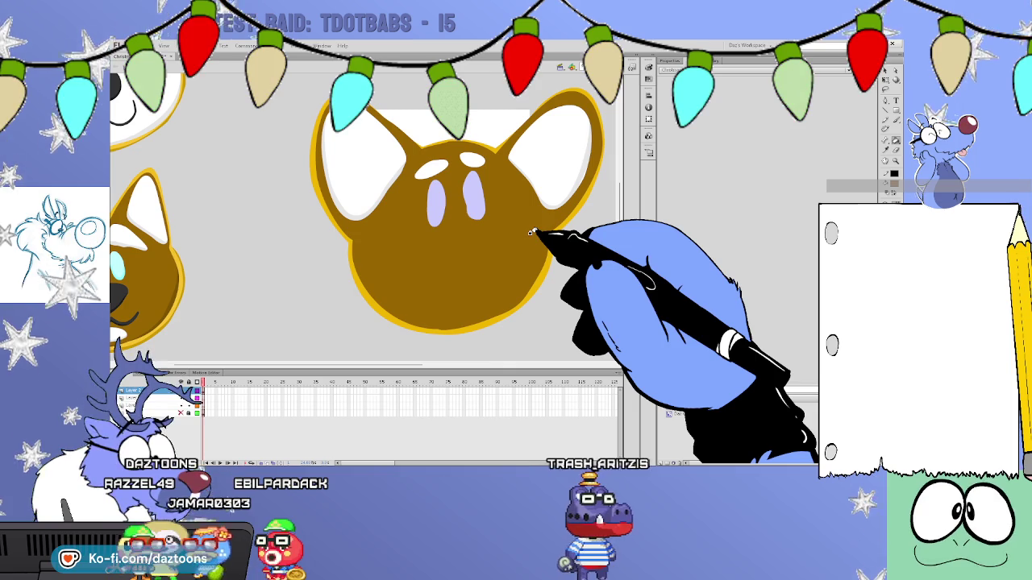
Make both eyes cyan and the two forehead spots pink.
left_click(118, 262)
left_click(454, 203)
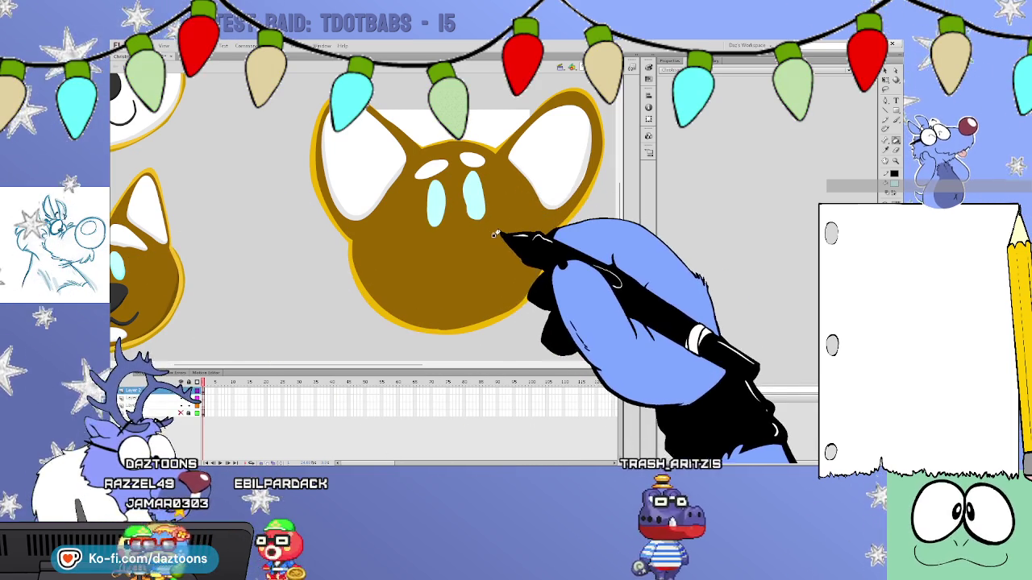
scroll(610, 202, "up", 5)
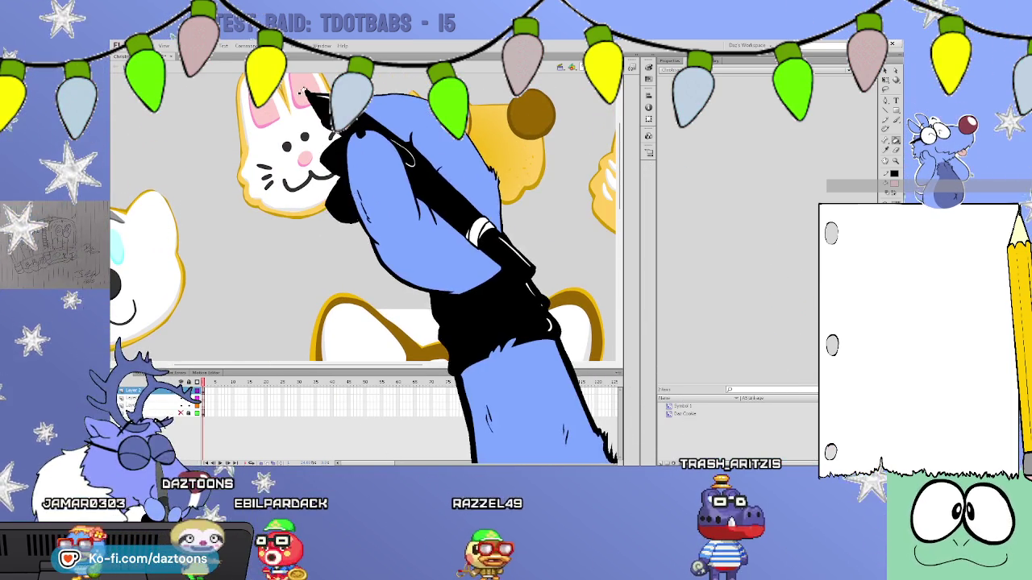
scroll(617, 210, "down", 5)
left_click(431, 208)
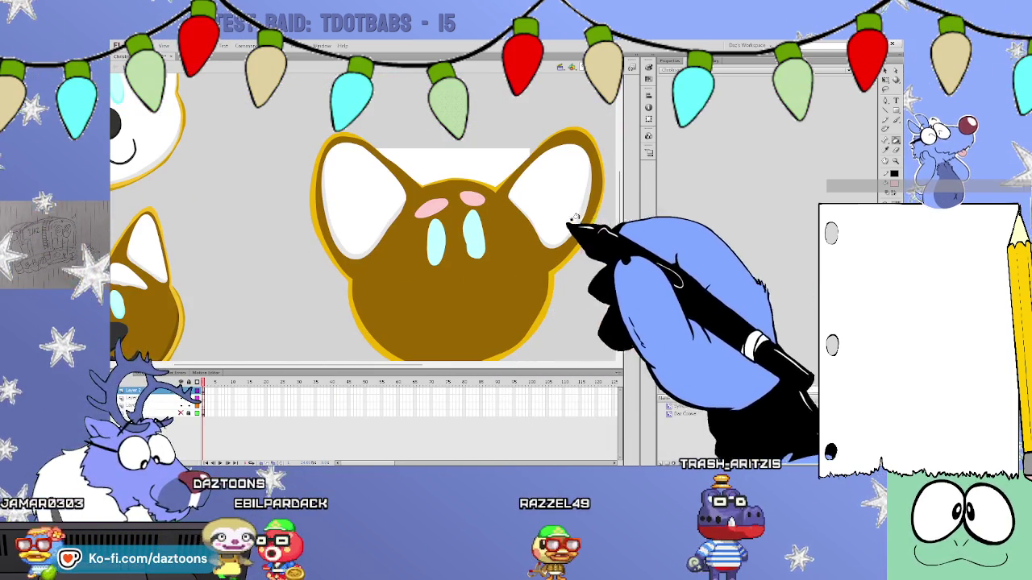
Select the cookie's brown face fill.
scroll(619, 201, "down", 1)
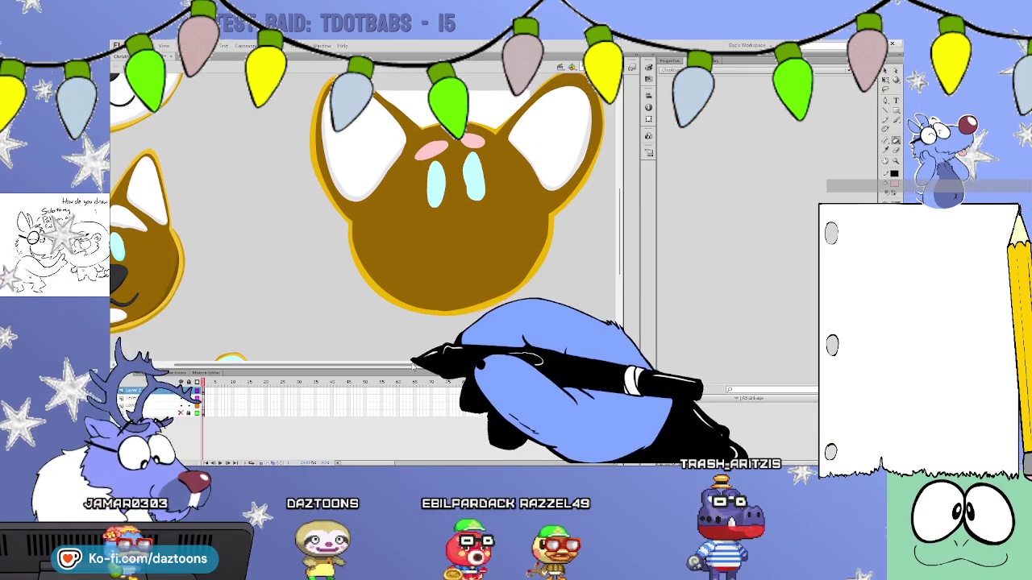
left_click_drag(415, 364, 400, 365)
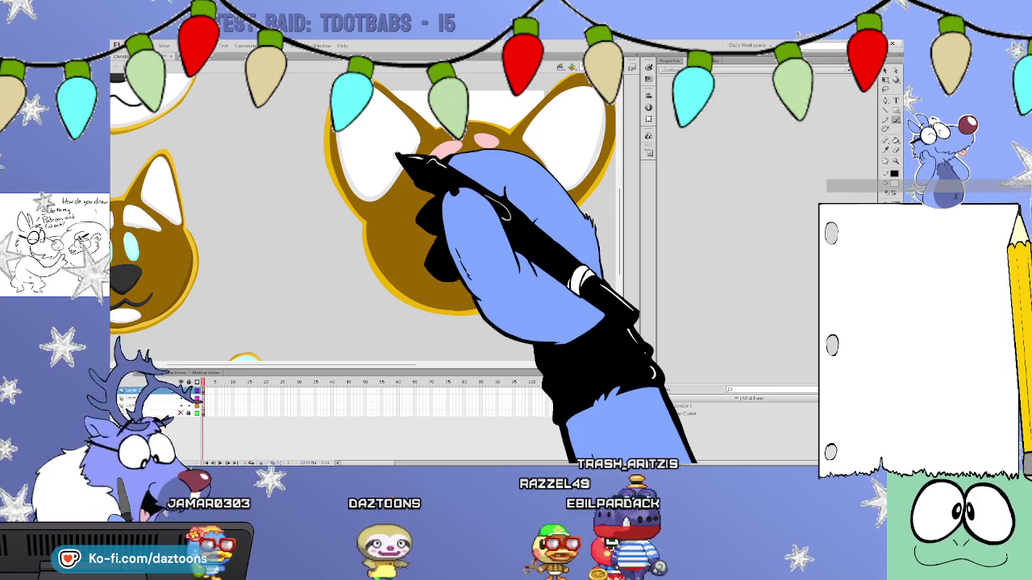
left_click(397, 157)
left_click_drag(456, 207, 472, 253)
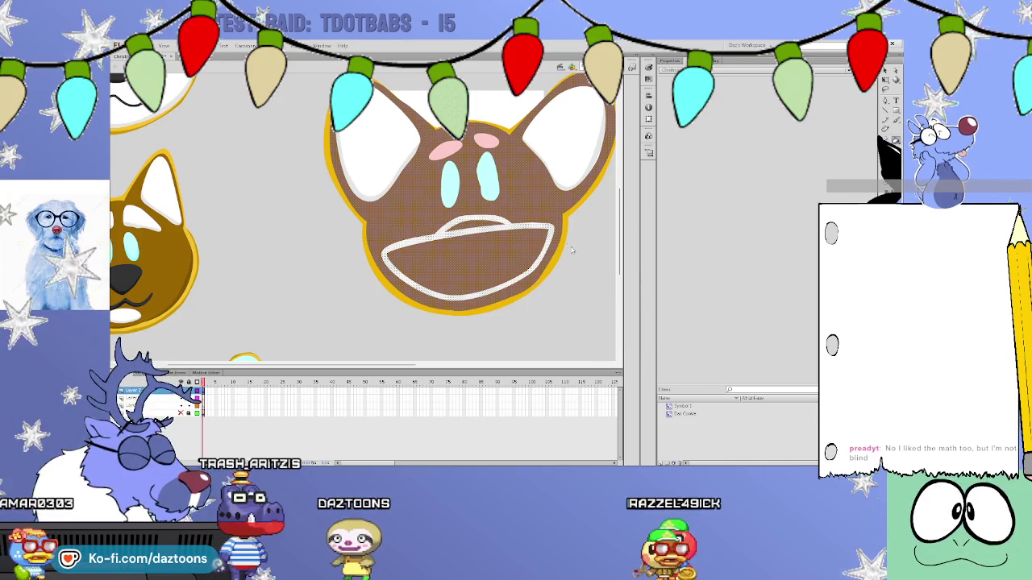
left_click(479, 260)
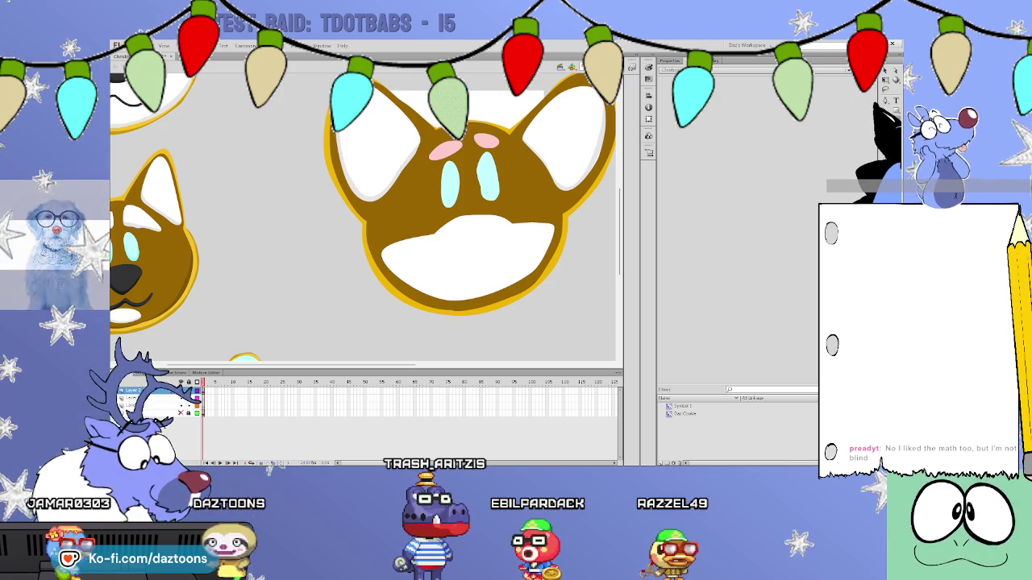
left_click(504, 255)
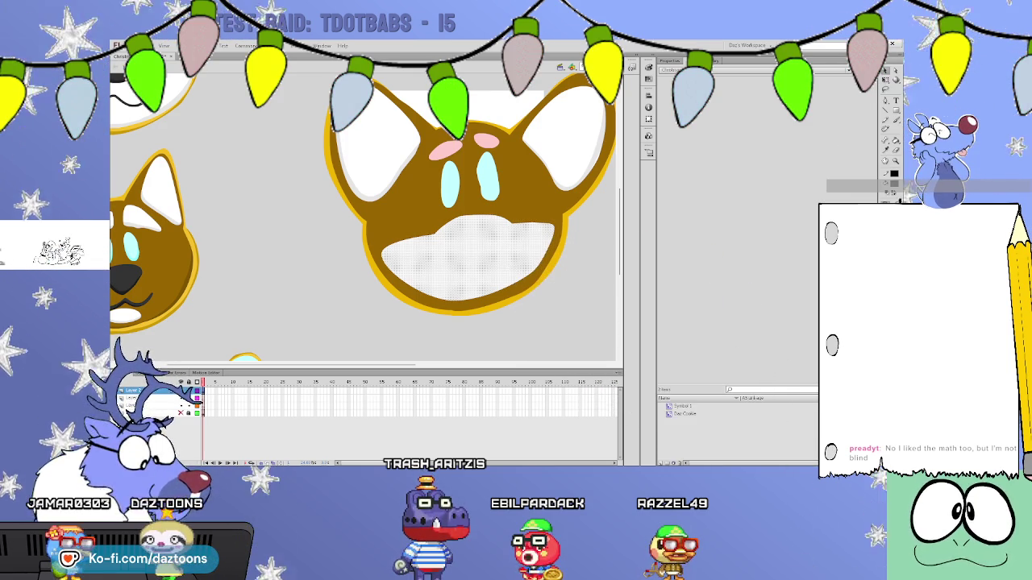
key("ctrl+shift+a")
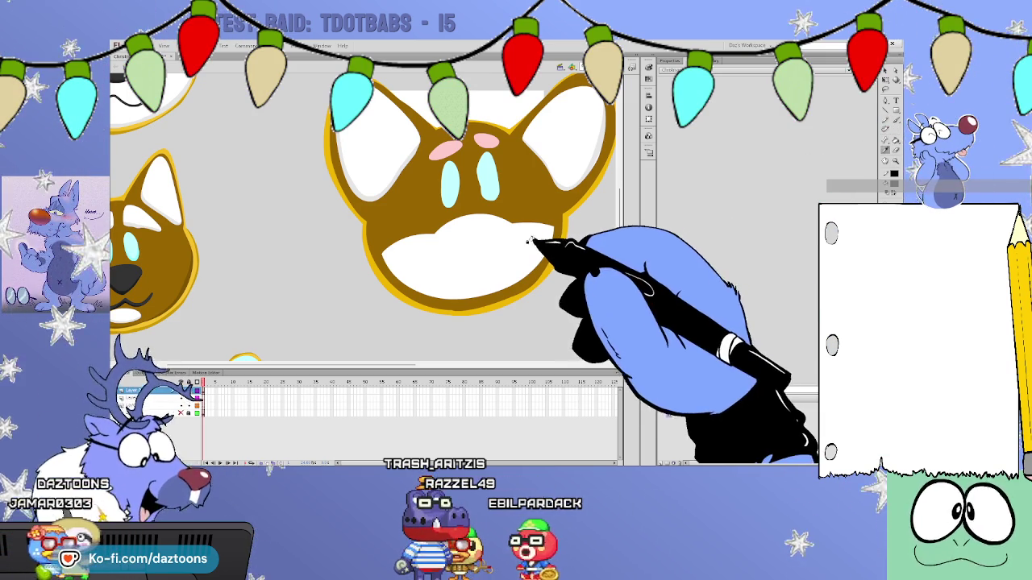
left_click(534, 225)
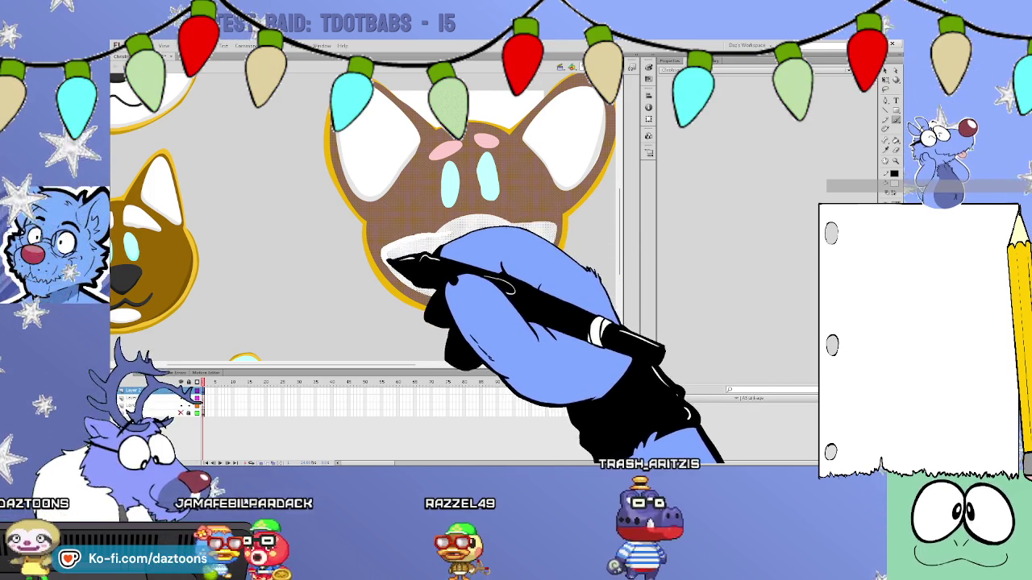
left_click(596, 239)
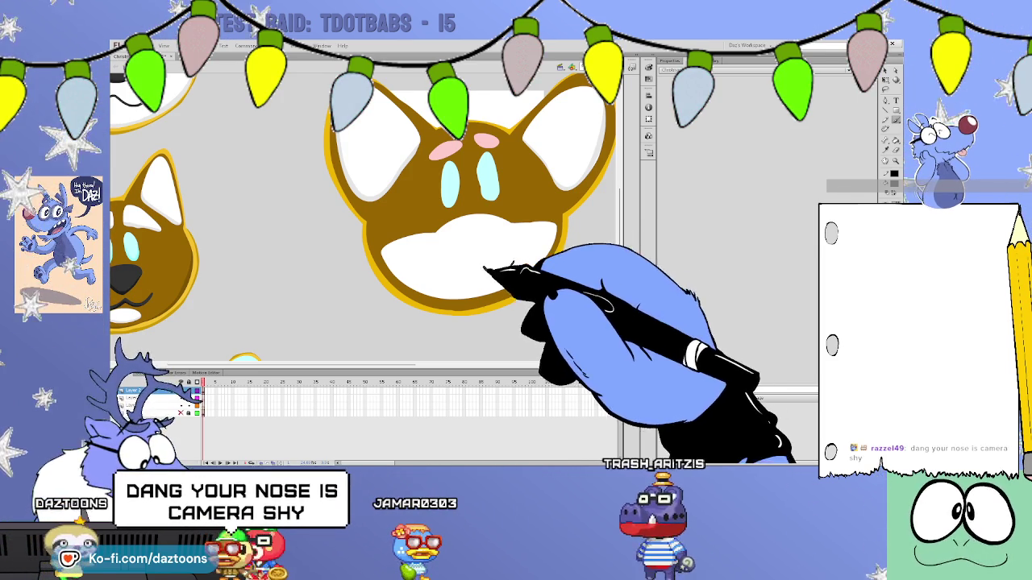
Brush a w-shaped cat mouth on the white muzzle, undoing and retrying the stroke.
left_click_drag(432, 259, 467, 268)
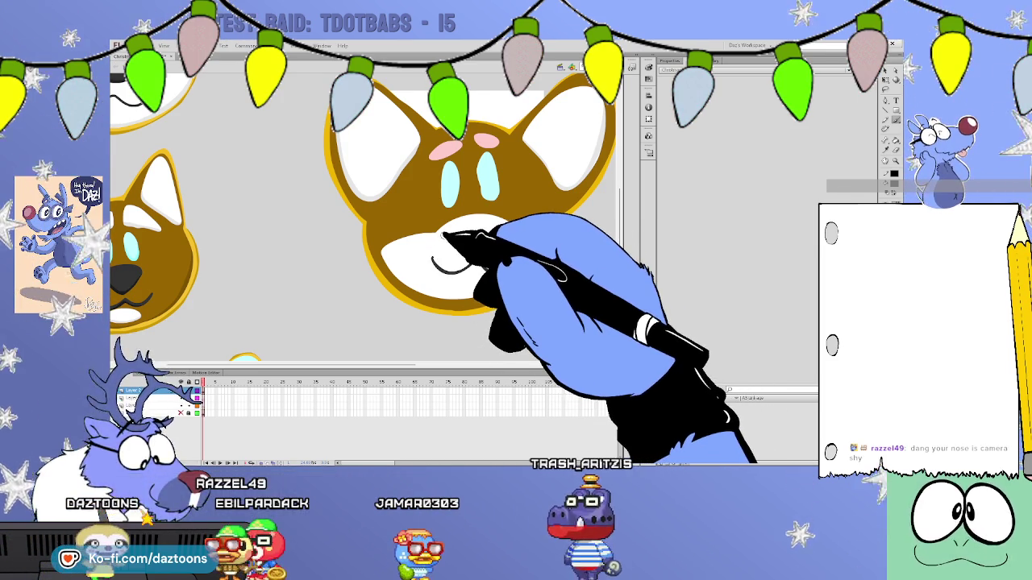
key("ctrl+z")
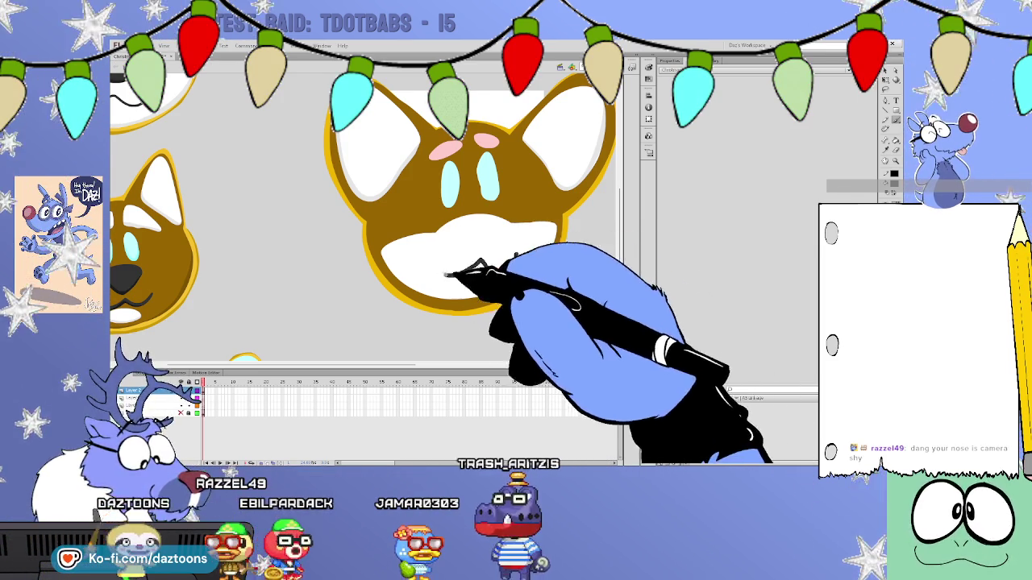
left_click_drag(432, 255, 479, 272)
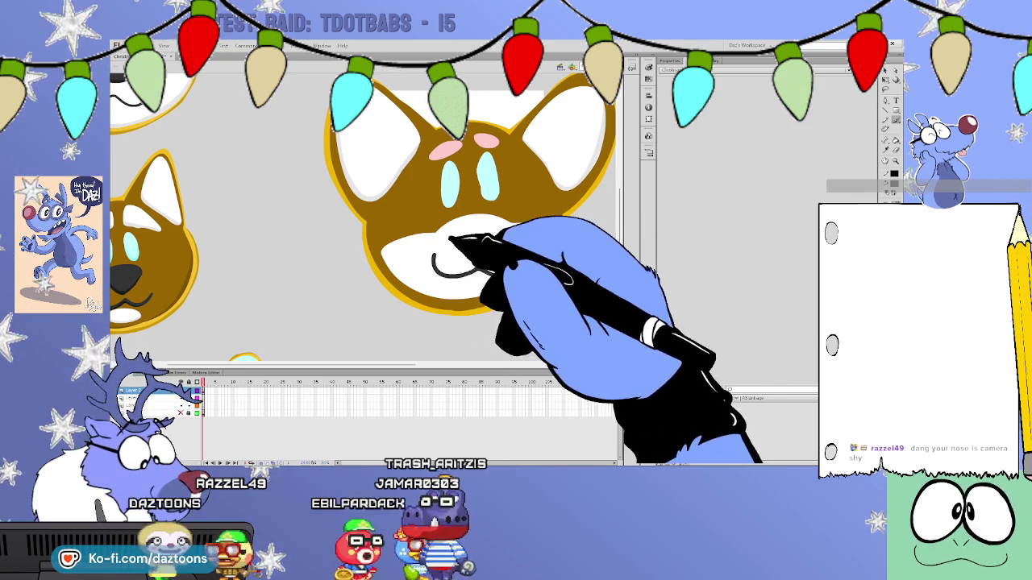
key("ctrl+z")
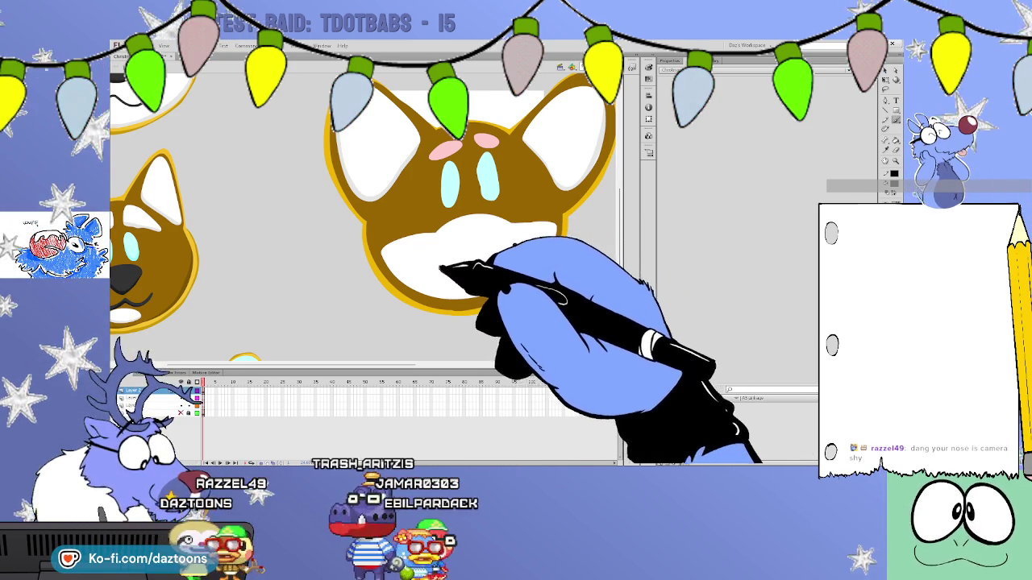
left_click_drag(451, 247, 492, 251)
key("ctrl+z")
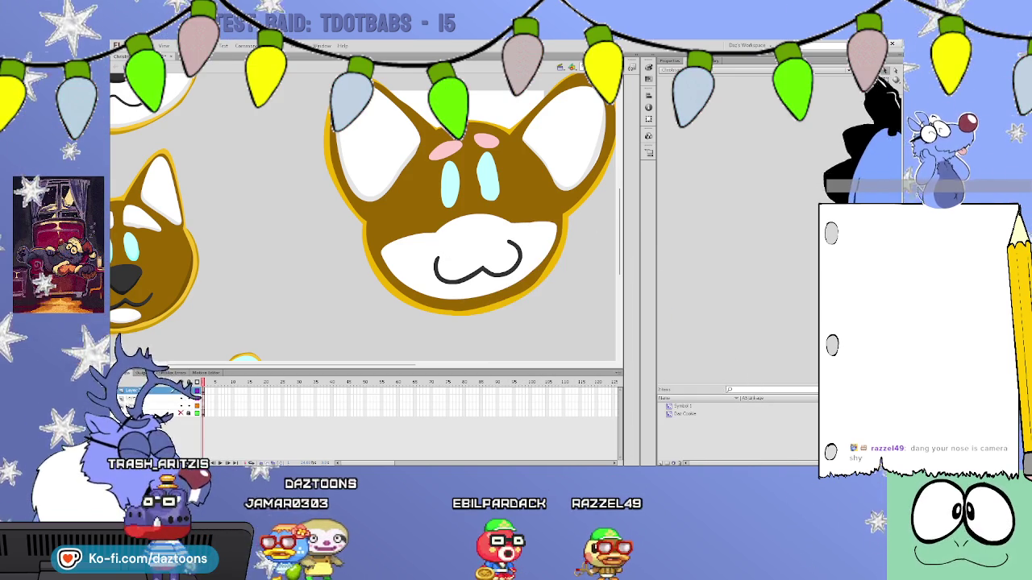
Select both eyes and touch up the left eye's edge.
left_click(450, 192)
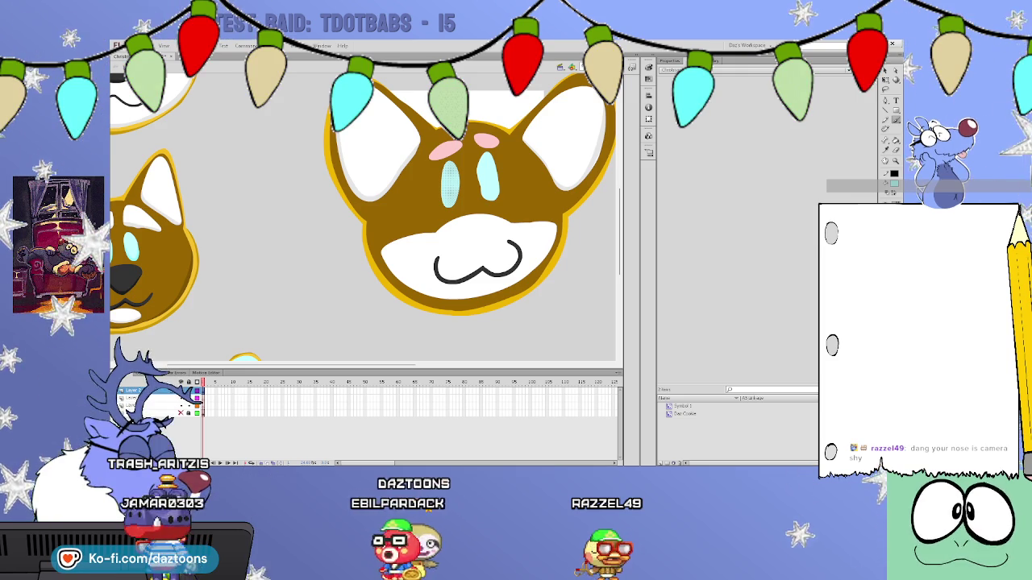
left_click_drag(438, 180, 441, 197)
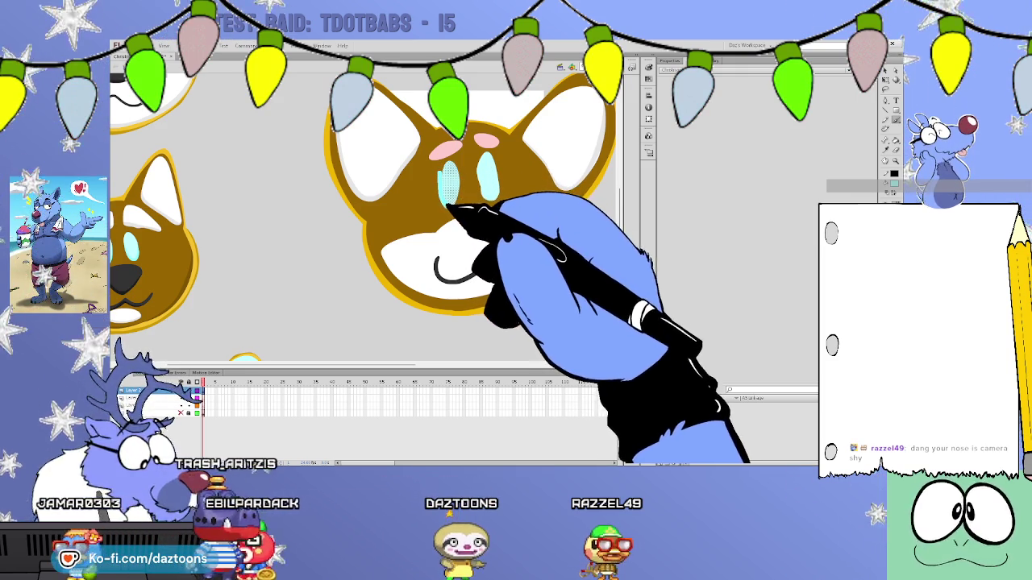
left_click(489, 184, "shift")
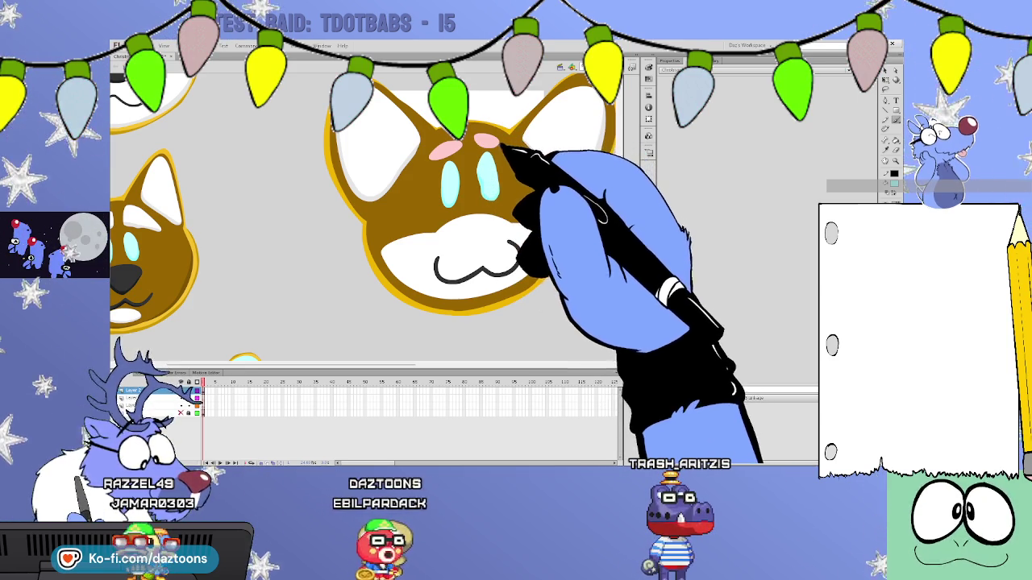
scroll(532, 153, "up", 3)
scroll(536, 141, "up", 4)
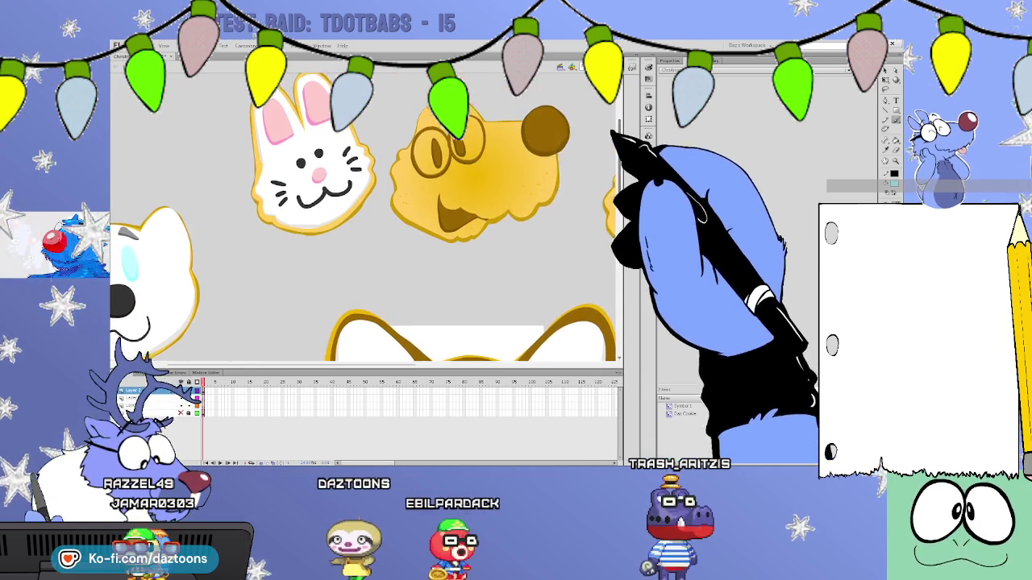
scroll(616, 173, "down", 2)
scroll(617, 210, "down", 4)
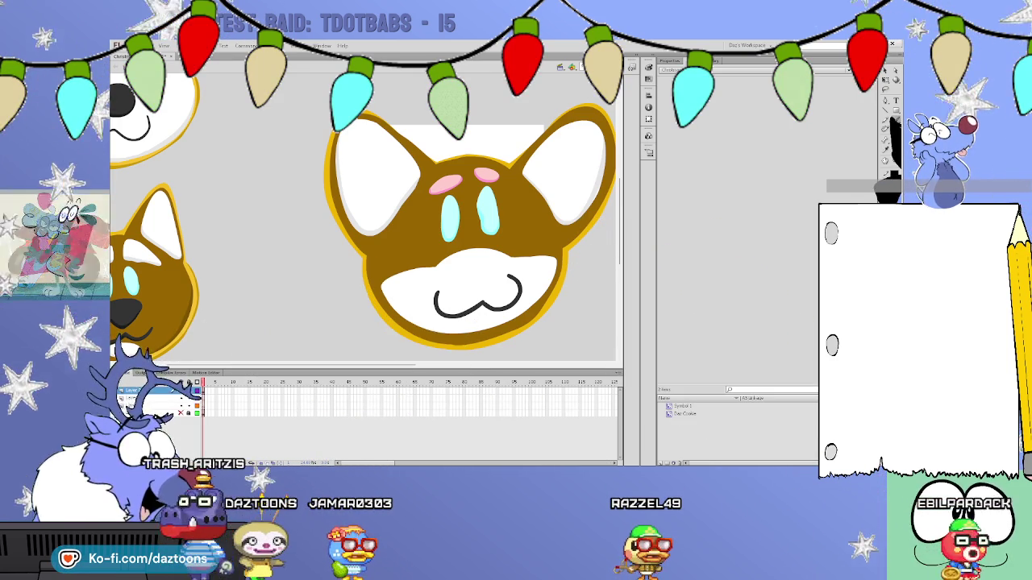
scroll(363, 210, "down", 1)
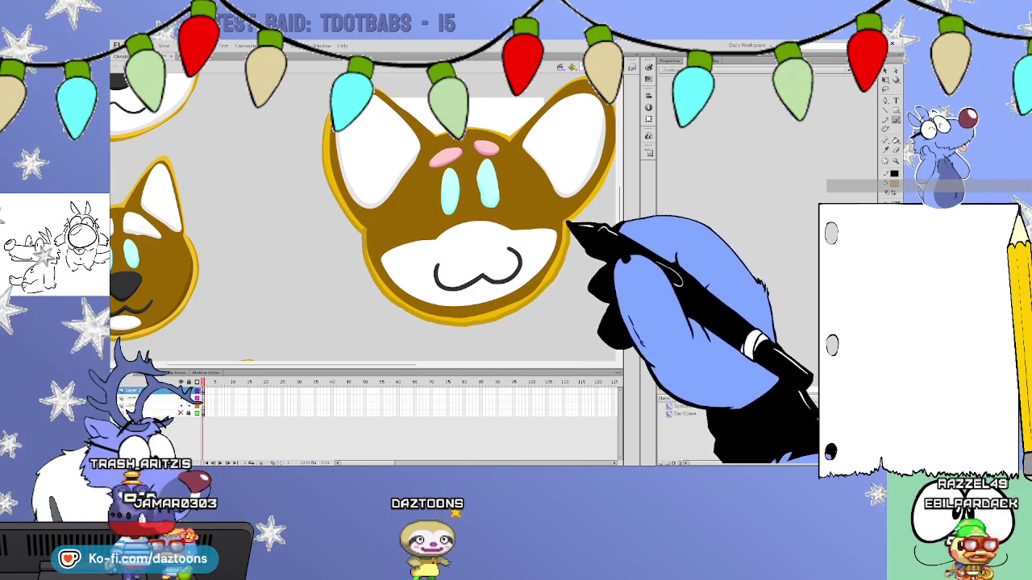
scroll(362, 210, "right", 2)
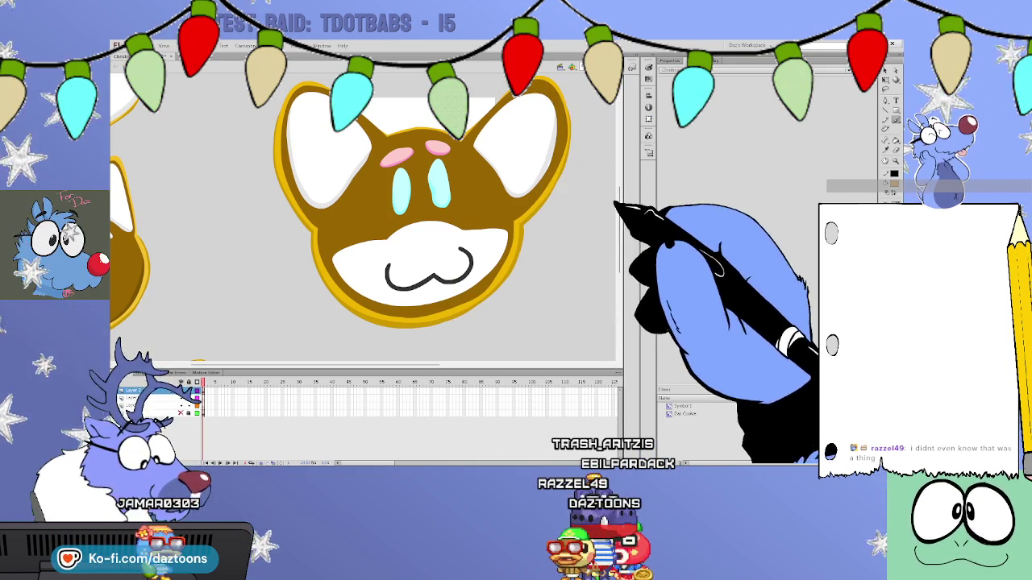
scroll(362, 210, "up", 3)
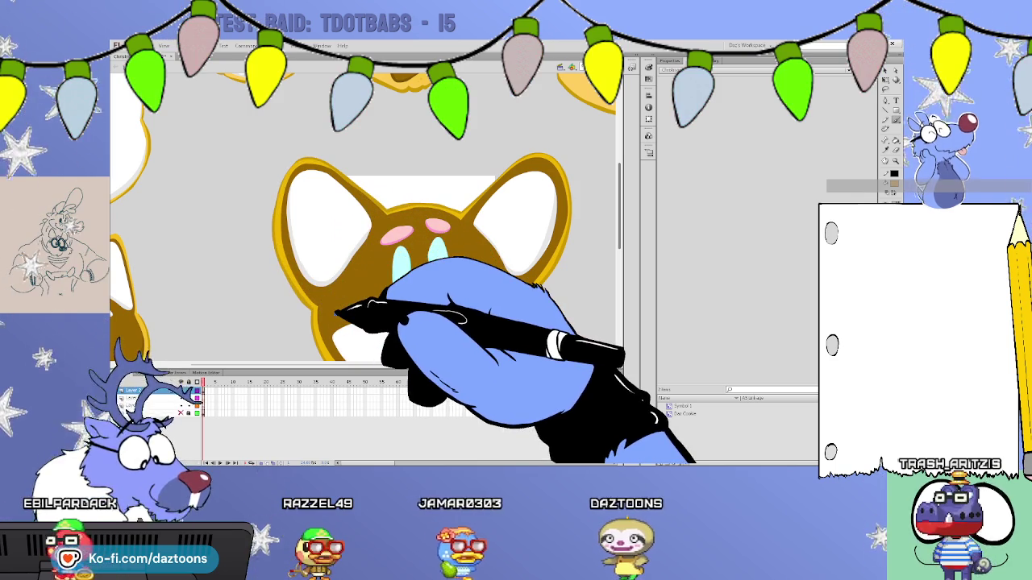
scroll(619, 201, "down", 3)
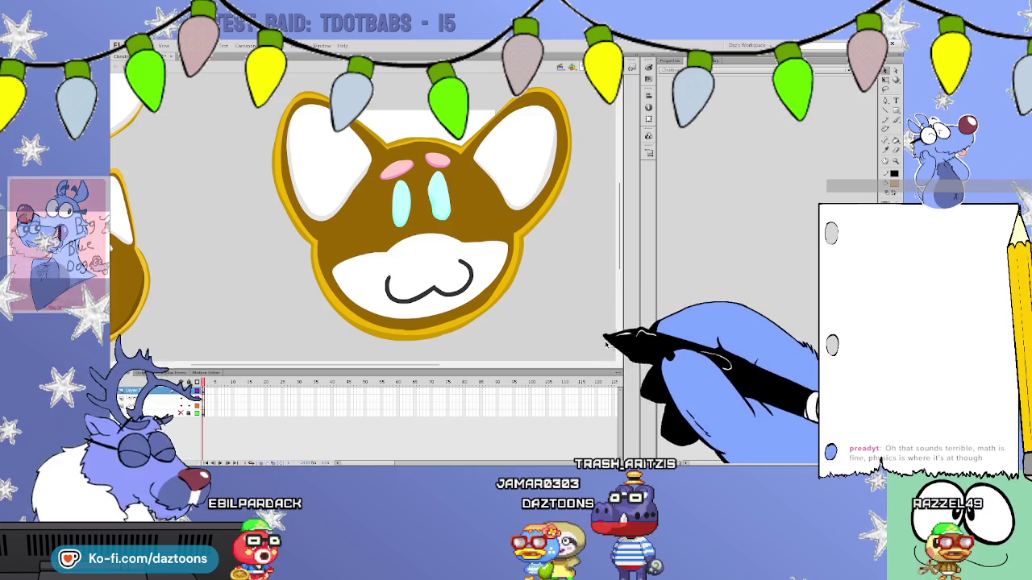
double_click(391, 161)
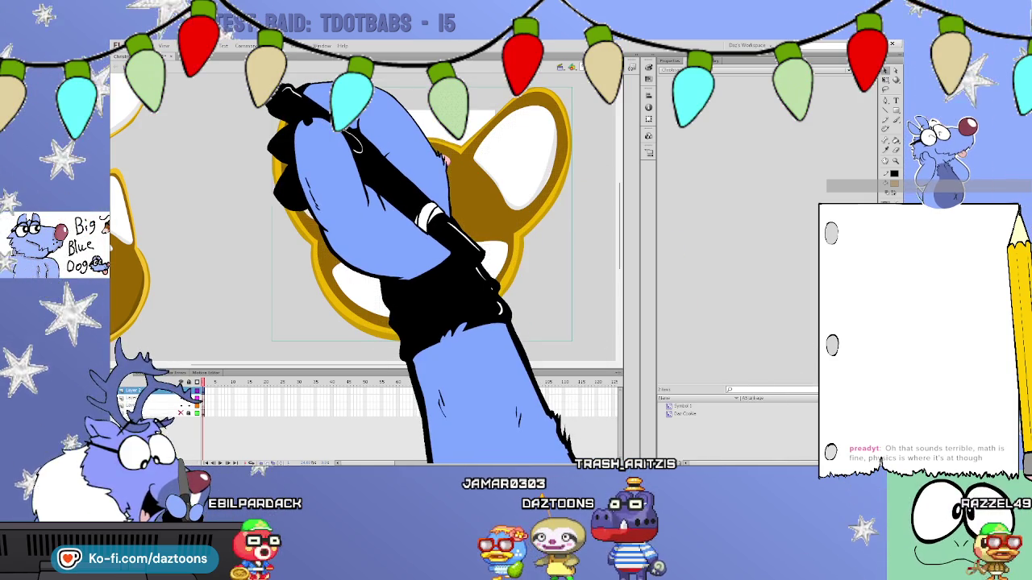
key("ctrl+g")
key("ctrl+minus")
key("q")
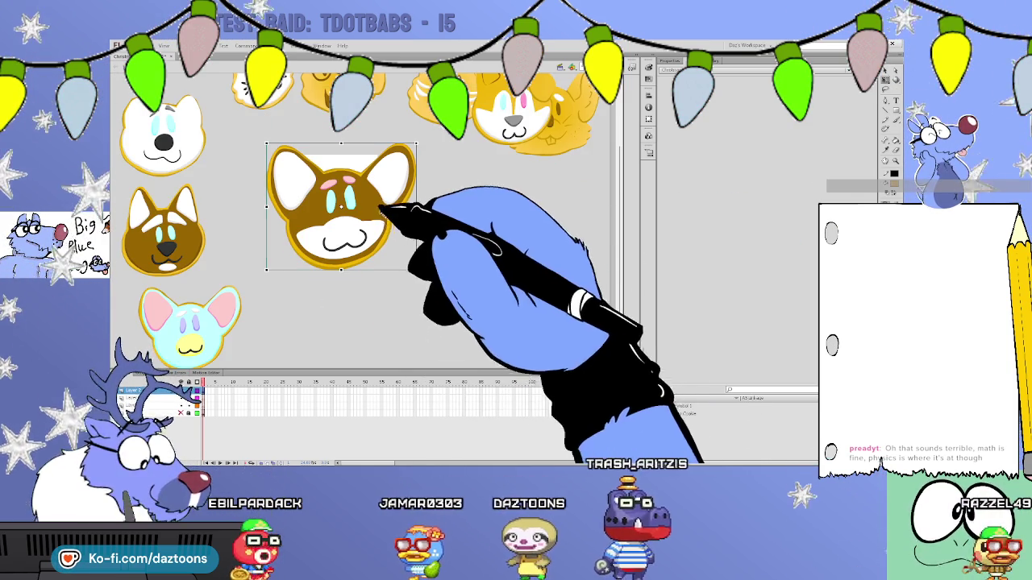
left_click_drag(387, 207, 334, 297)
left_click_drag(619, 208, 619, 235)
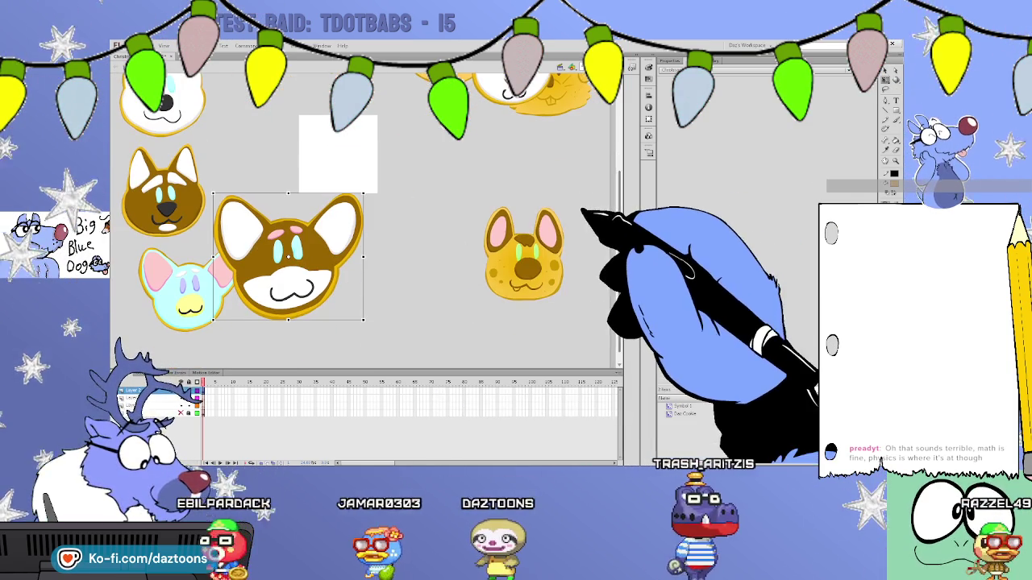
left_click_drag(362, 194, 316, 234)
mouse_move(274, 278)
left_mouse_down()
mouse_move(201, 290)
mouse_move(341, 311)
mouse_move(327, 279)
mouse_move(187, 350)
left_mouse_up()
scroll(589, 240, "down", 1)
scroll(617, 226, "up", 5)
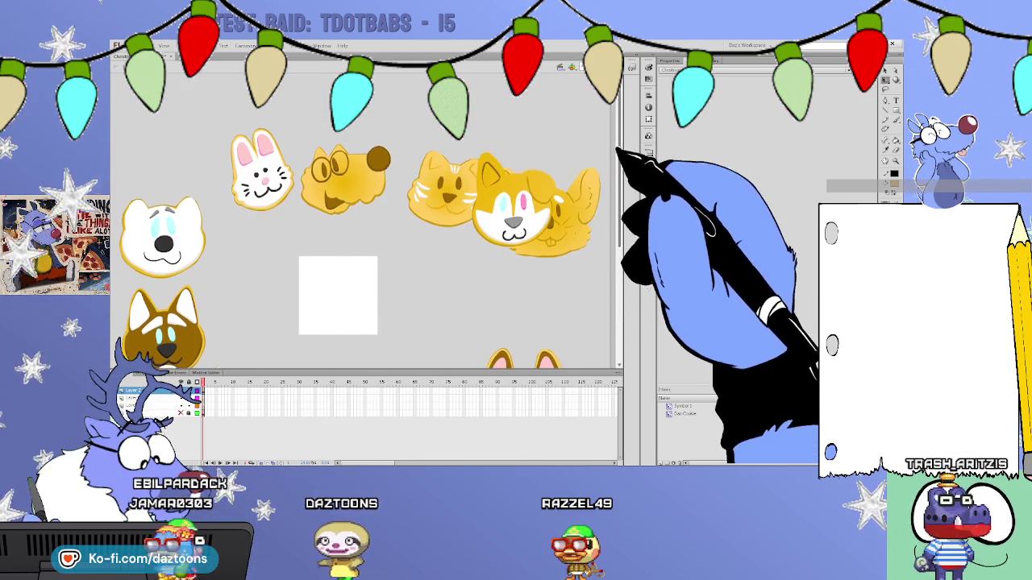
left_click_drag(532, 181, 547, 267)
left_click_drag(546, 206, 546, 186)
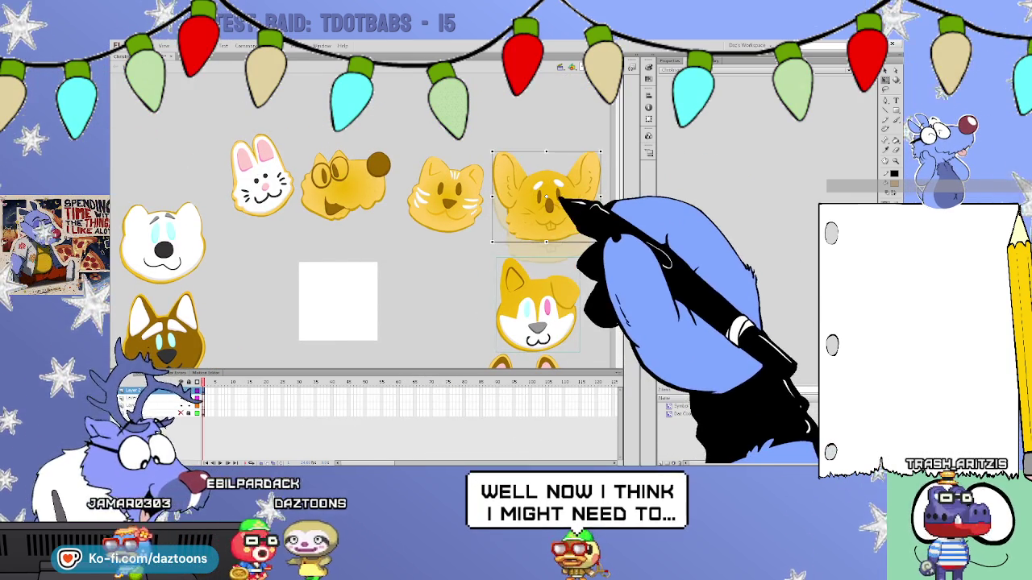
scroll(546, 161, "down", 2)
scroll(546, 201, "down", 3)
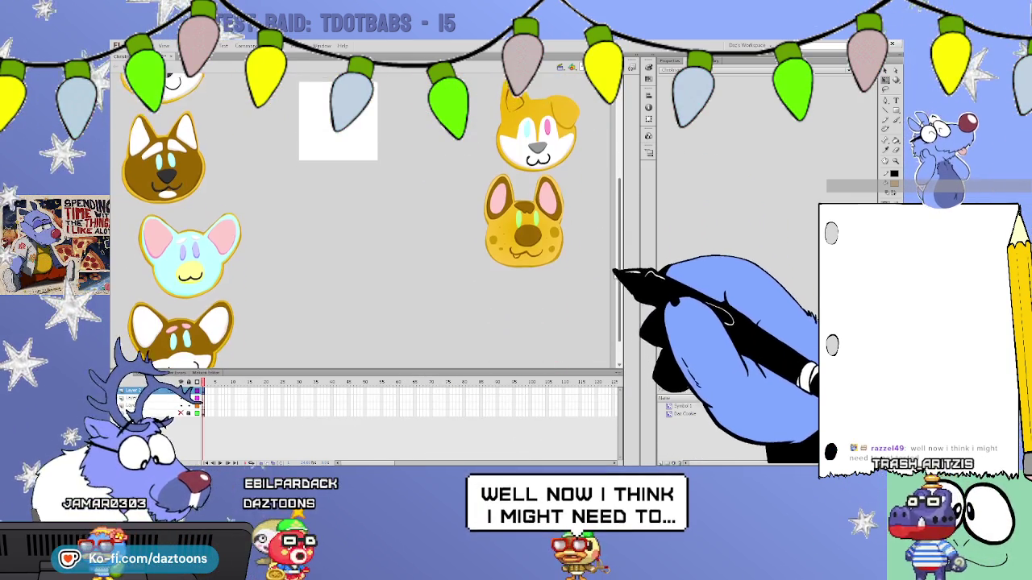
scroll(547, 201, "up", 3)
scroll(546, 202, "up", 2)
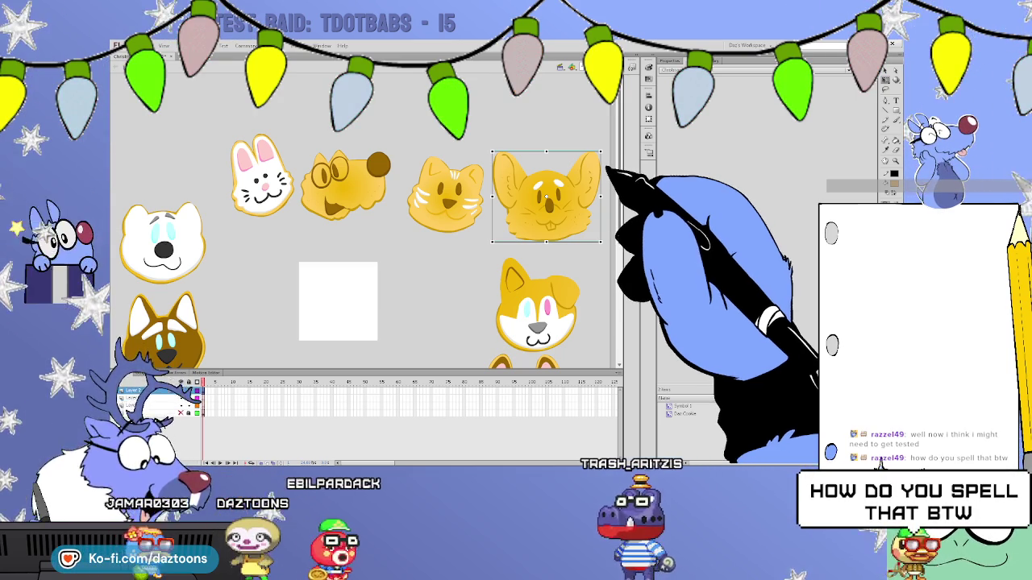
scroll(363, 241, "down", 2)
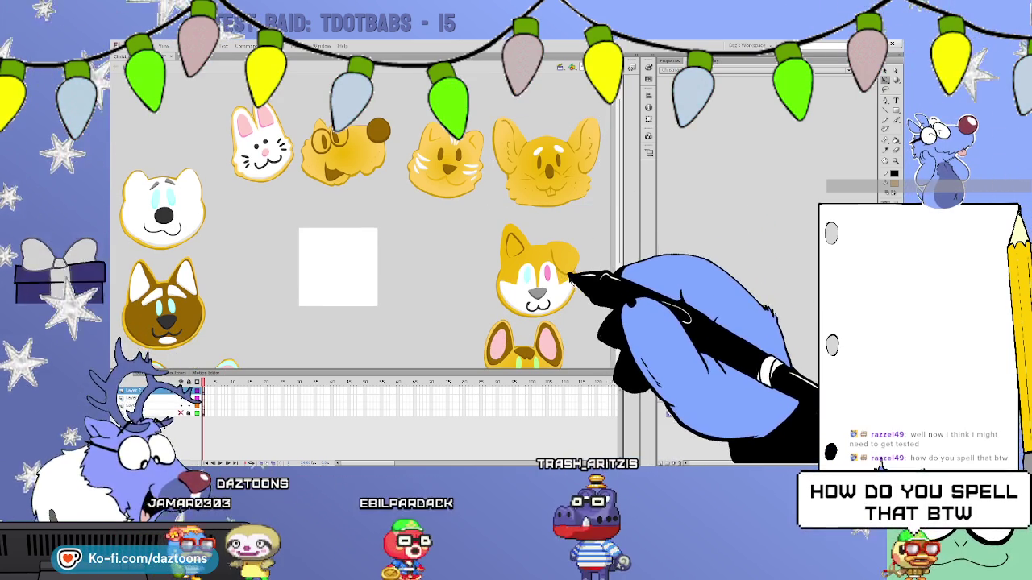
left_click_drag(573, 275, 566, 266)
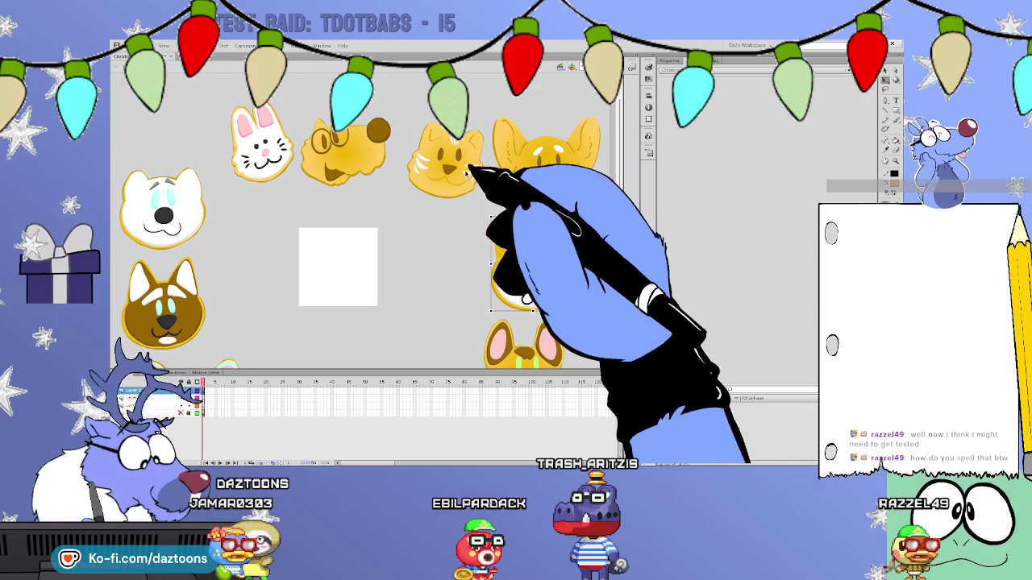
left_click_drag(449, 166, 435, 160)
left_click_drag(500, 161, 508, 160)
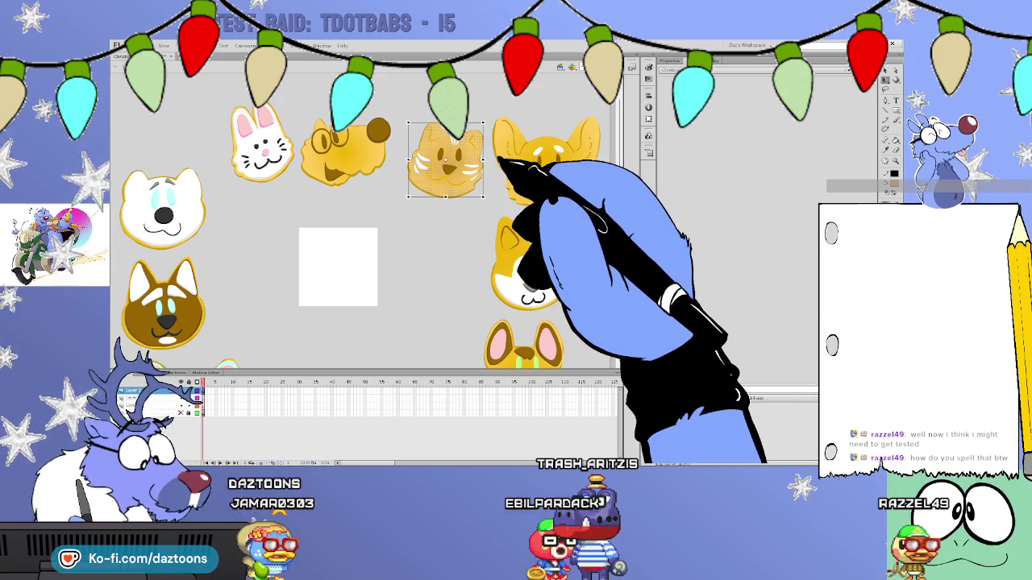
left_click_drag(407, 103, 481, 104)
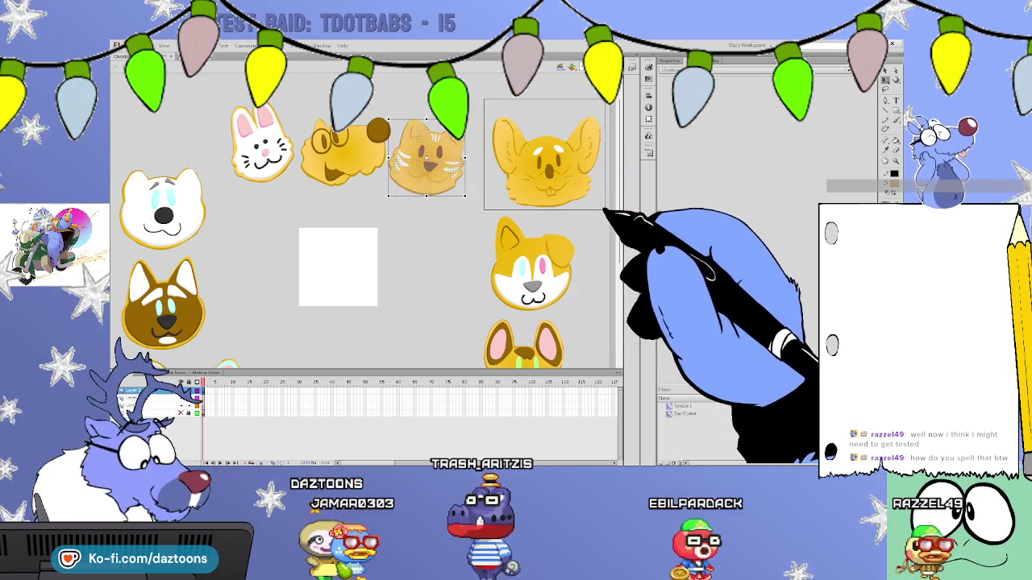
left_click_drag(541, 161, 526, 159)
left_click(614, 194)
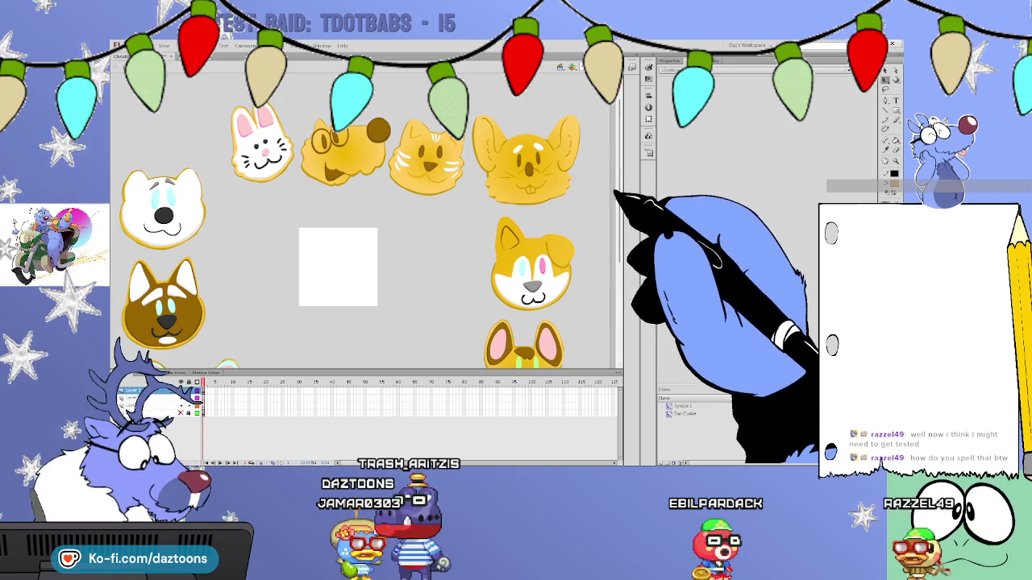
scroll(615, 194, "down", 3)
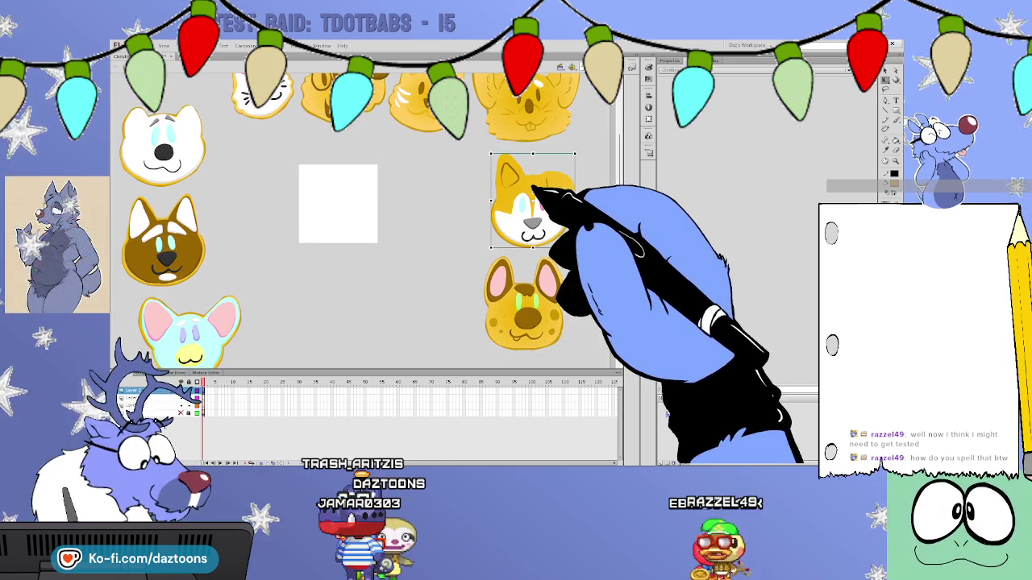
left_click(548, 174)
double_click(536, 184)
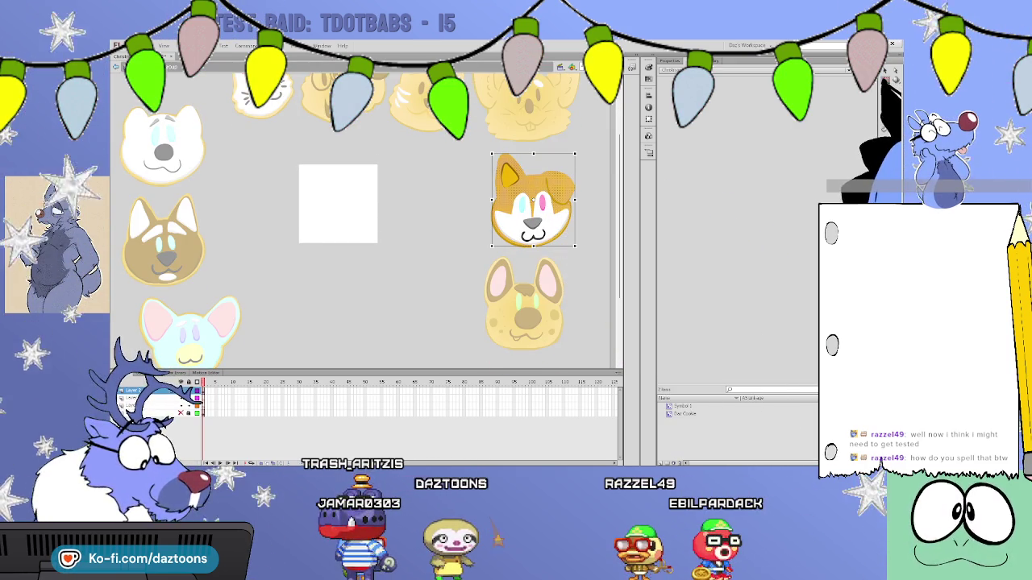
key("o")
left_click_drag(485, 169, 699, 385)
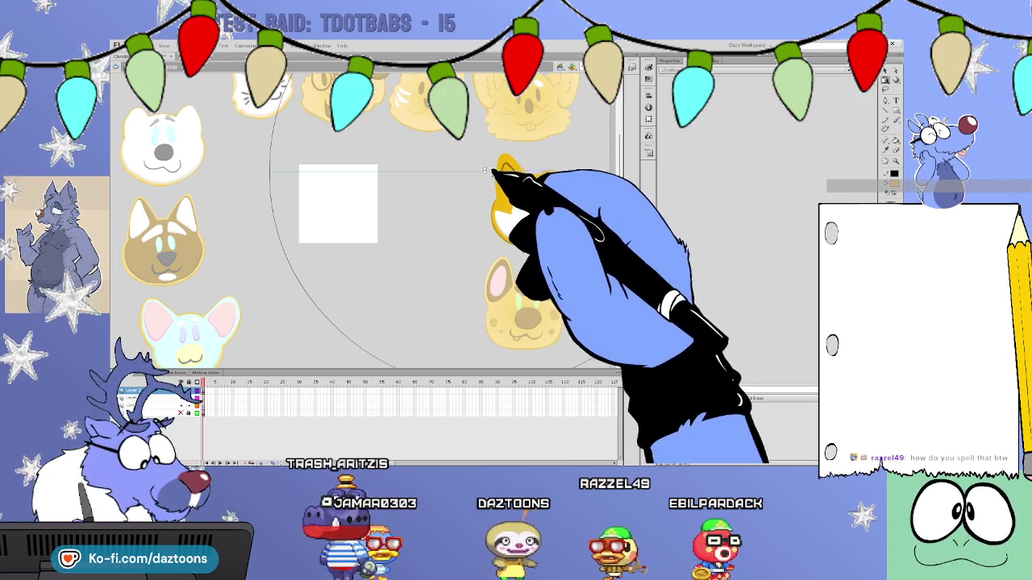
left_click_drag(484, 170, 318, 197)
mouse_move(534, 198)
left_mouse_down()
mouse_move(349, 199)
mouse_move(577, 220)
left_mouse_up()
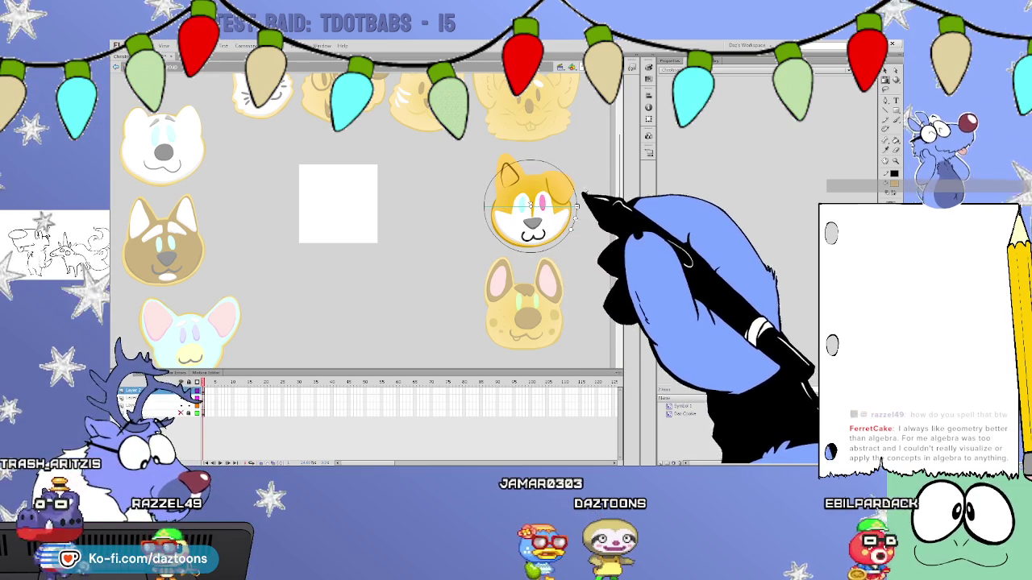
key("Delete")
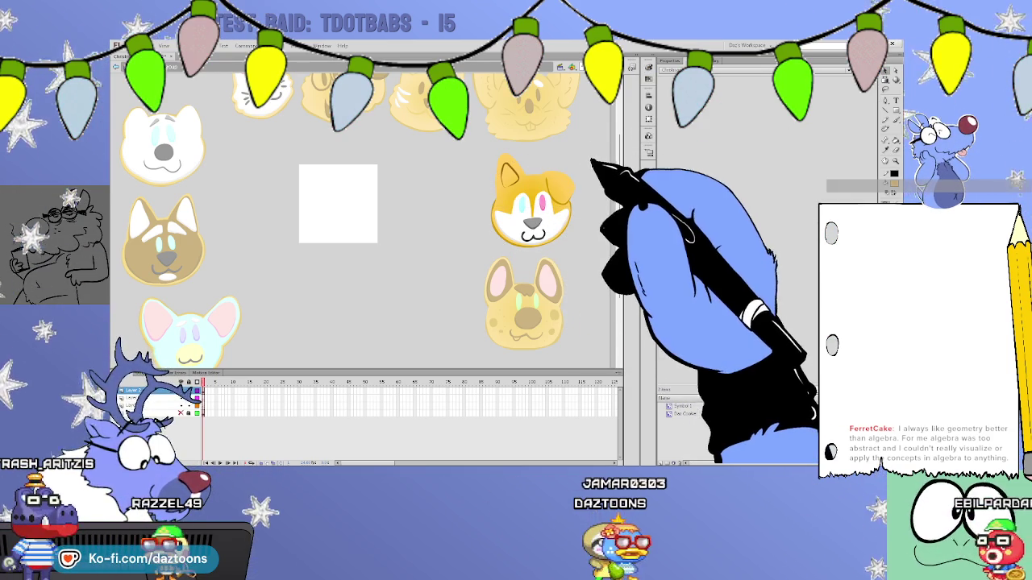
double_click(591, 164)
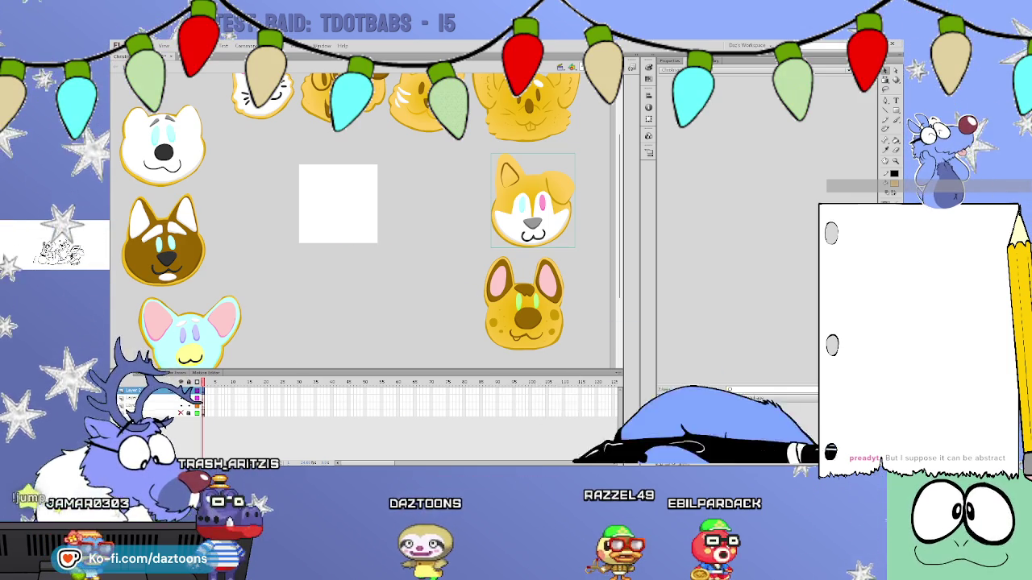
Move the yellow spotted cookie into the left column, shifting the light-blue mouse and white-brown cookies down.
scroll(362, 217, "down", 3)
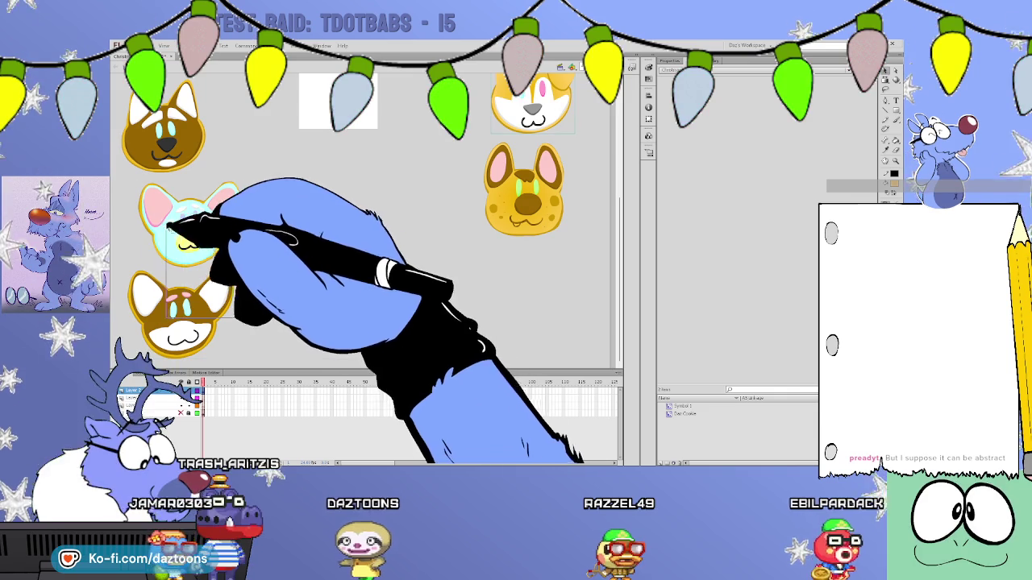
left_click_drag(173, 216, 179, 309)
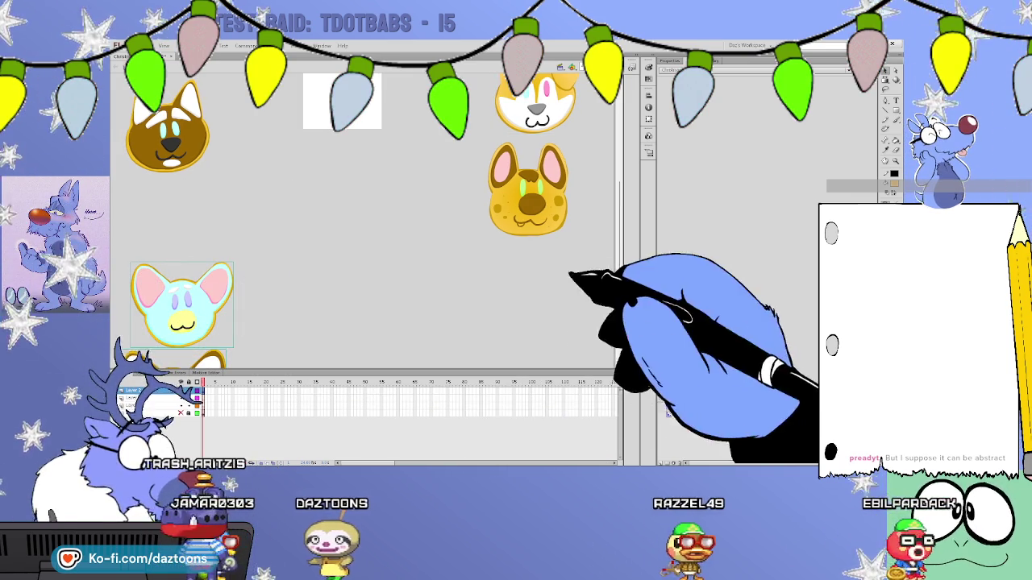
left_click_drag(529, 209, 179, 242)
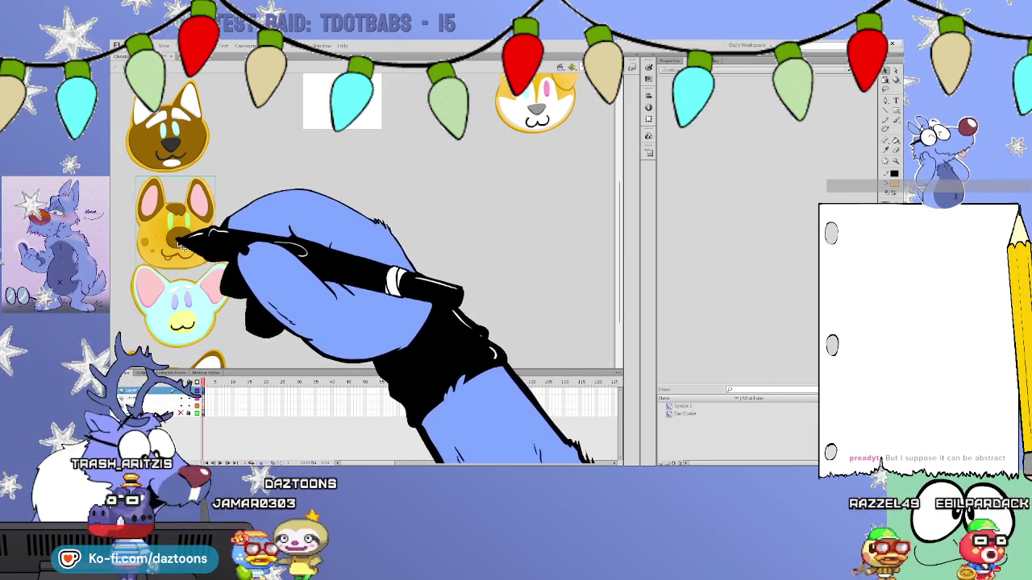
left_click_drag(185, 321, 180, 326)
scroll(226, 290, "down", 3)
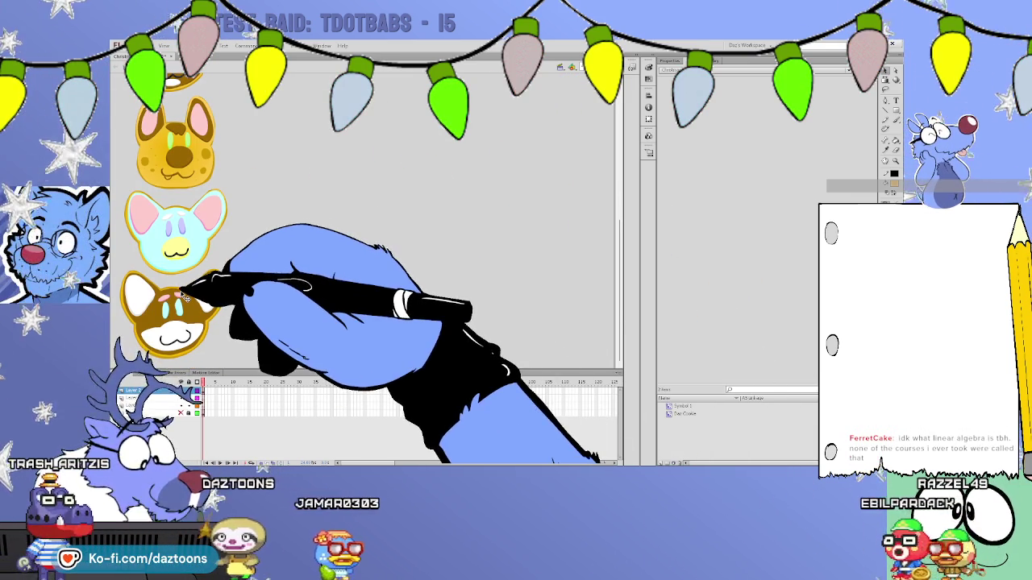
left_click_drag(190, 282, 193, 294)
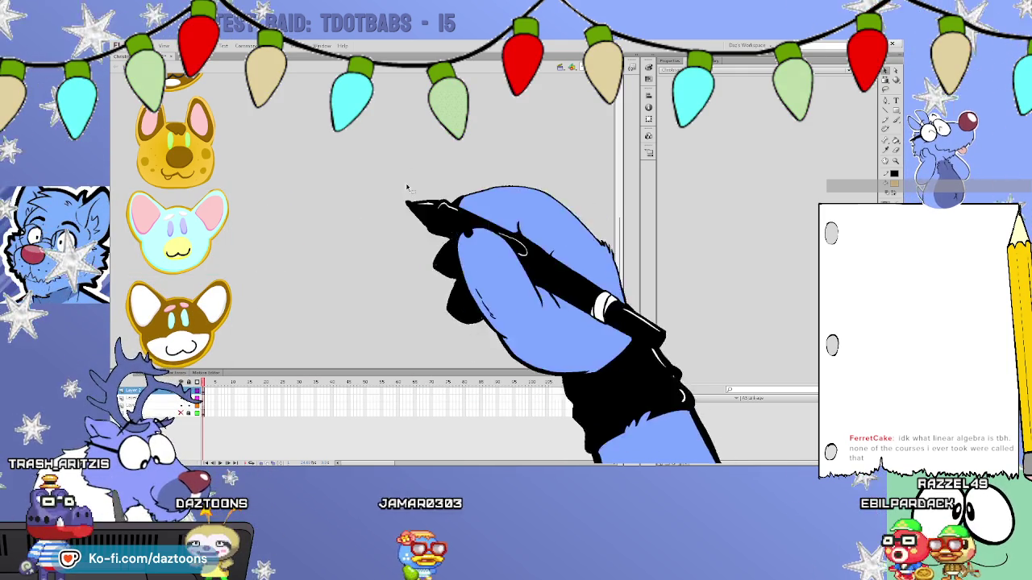
scroll(419, 226, "up", 3)
scroll(439, 245, "up", 4)
scroll(459, 270, "up", 3)
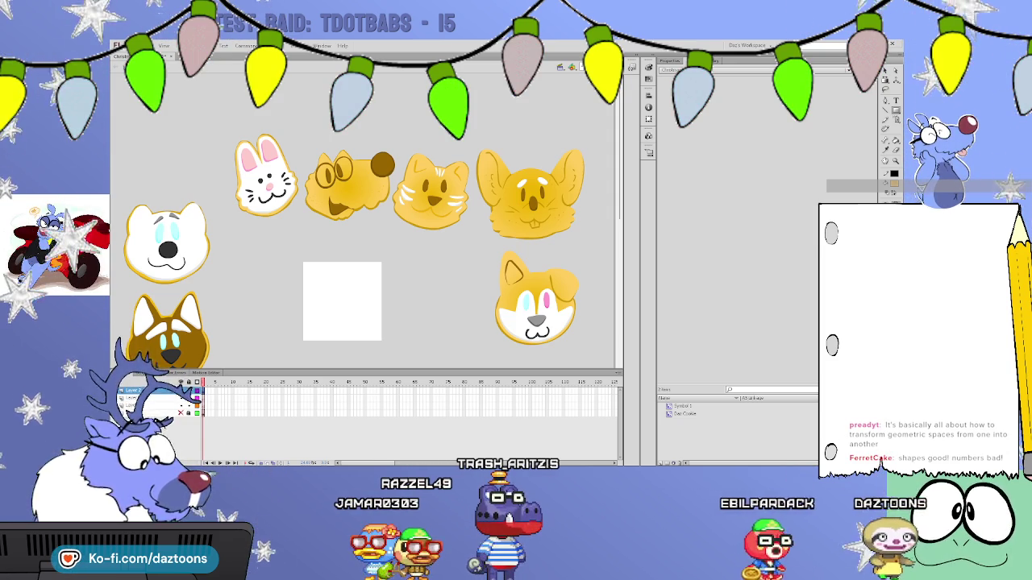
scroll(363, 210, "down", 2)
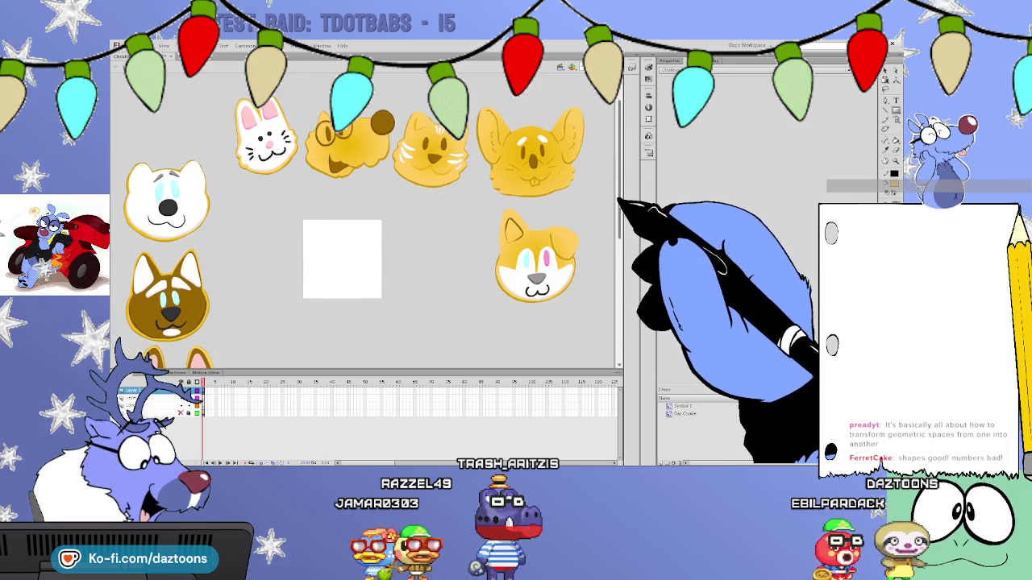
scroll(362, 210, "down", 1)
scroll(363, 210, "up", 1)
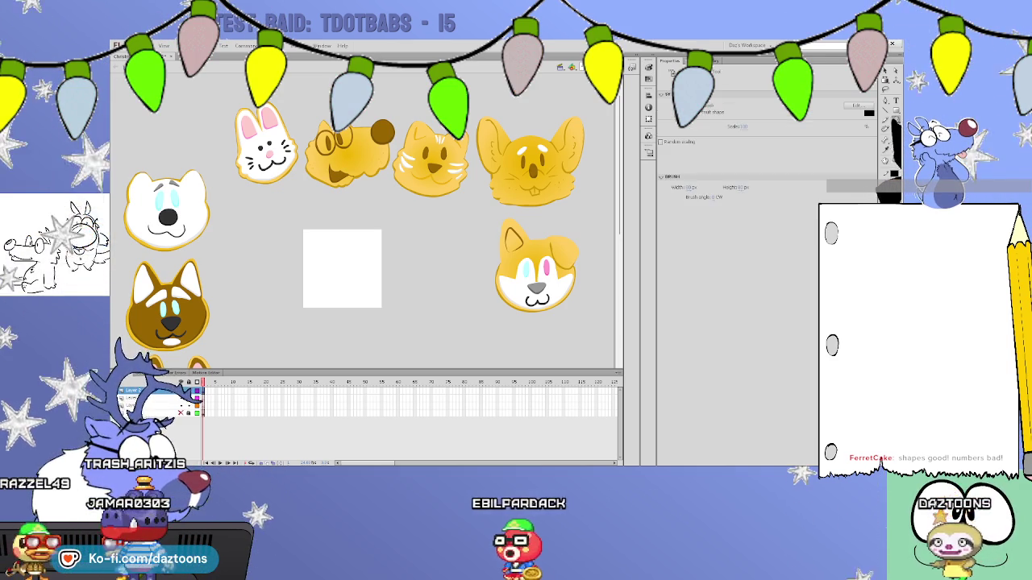
Switch to the Pencil tool (Y) and sketch a circle outline in the white square.
key("y")
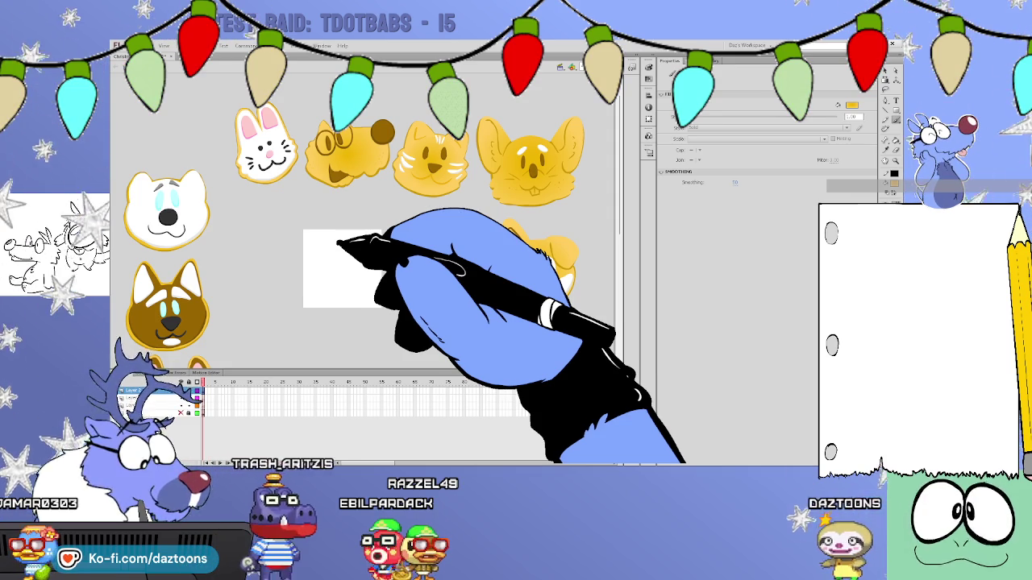
key("v")
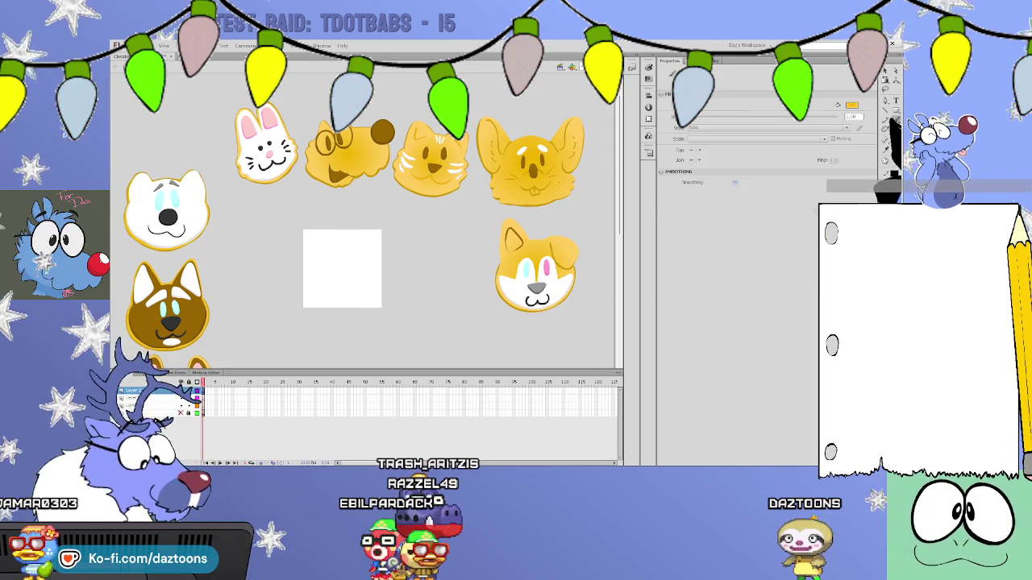
key("y")
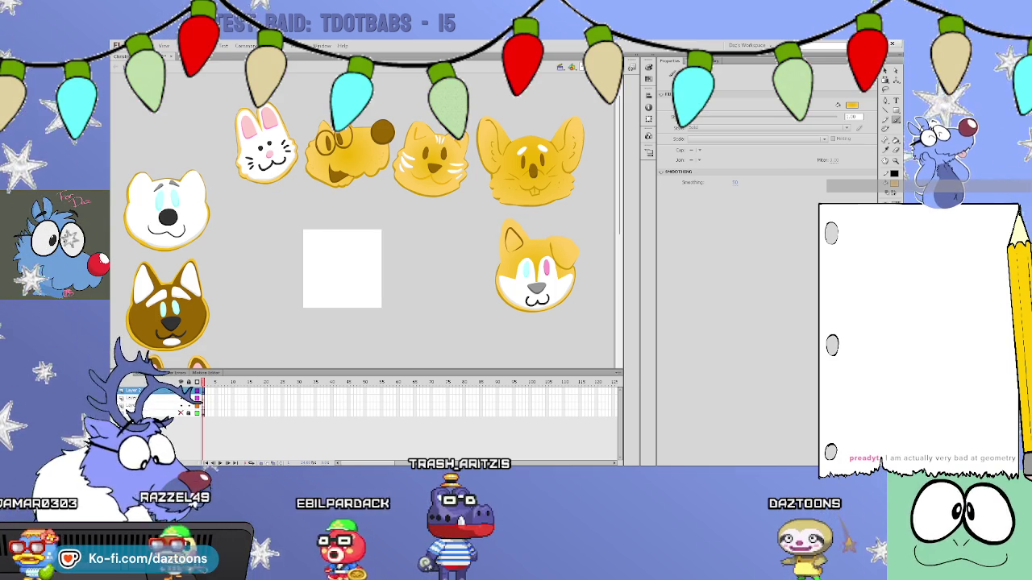
mouse_move(326, 244)
left_mouse_down()
mouse_move(353, 300)
mouse_move(380, 272)
mouse_move(345, 242)
mouse_move(315, 241)
mouse_move(321, 295)
mouse_move(369, 293)
mouse_move(375, 247)
mouse_move(346, 232)
mouse_move(312, 254)
mouse_move(311, 281)
mouse_move(357, 295)
mouse_move(380, 237)
mouse_move(329, 236)
left_mouse_up()
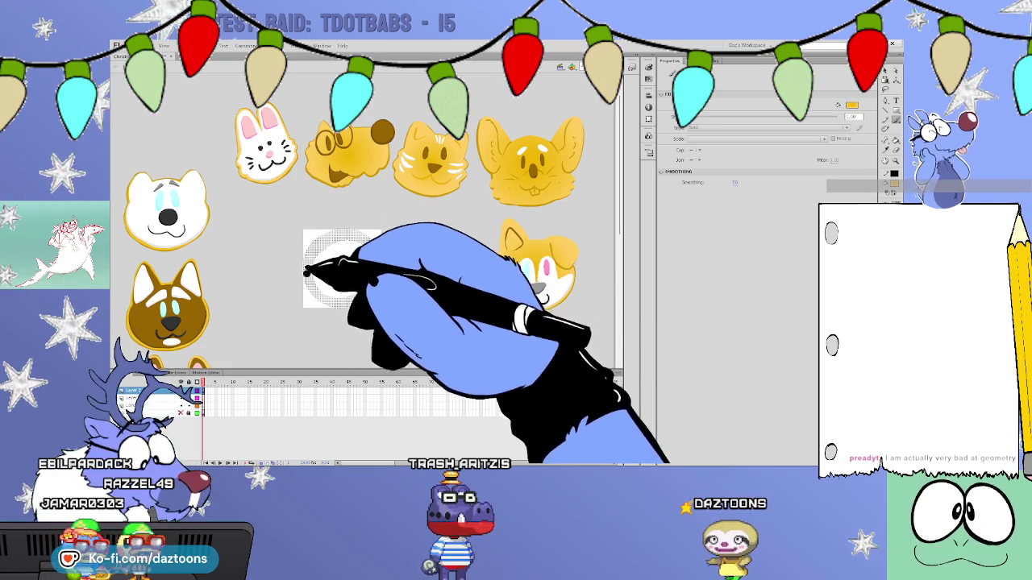
Thicken the circle into a gold ring, after trying and undoing a gold fill and ear shapes.
left_click(355, 288)
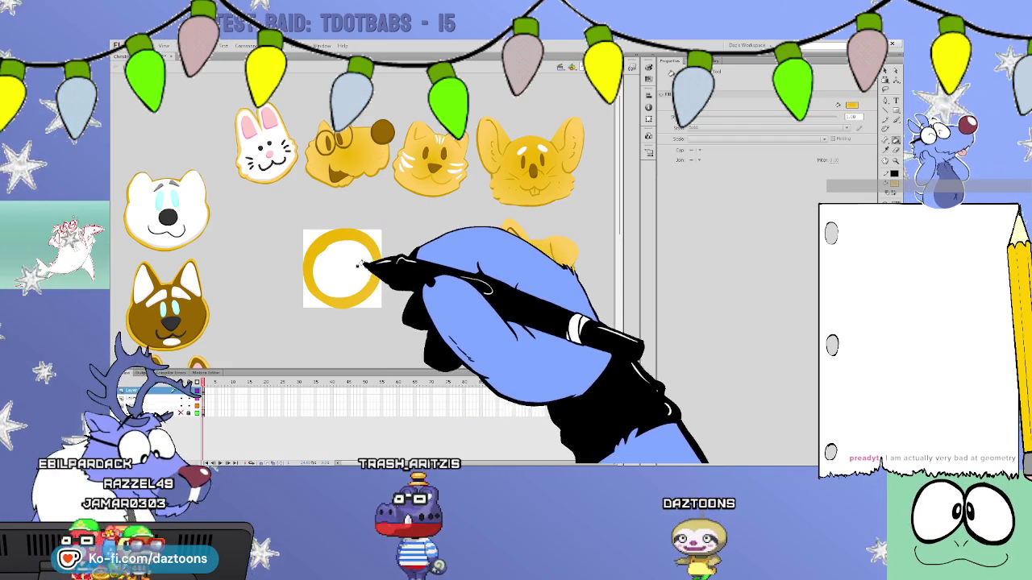
left_click(363, 270)
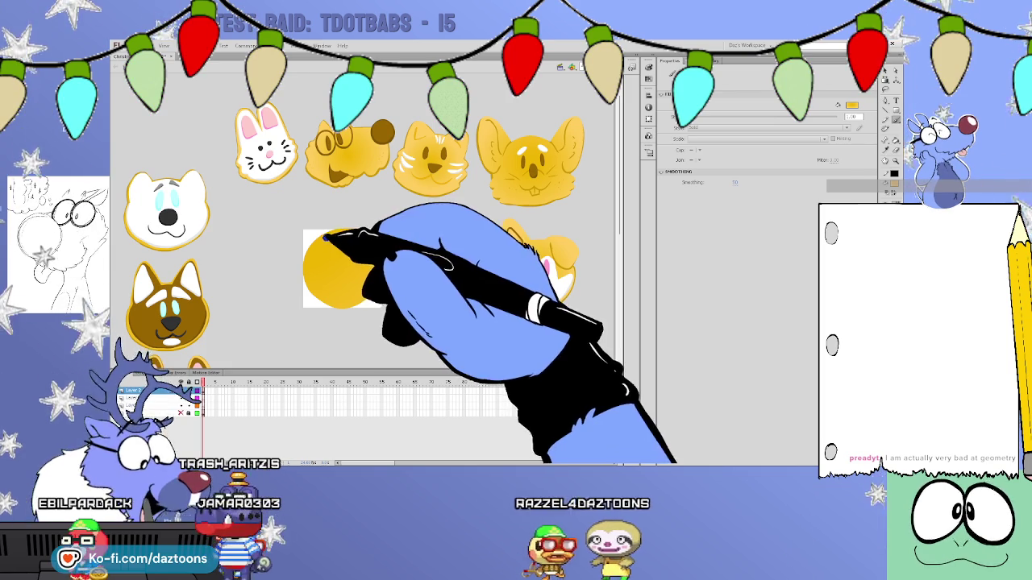
left_click_drag(308, 230, 312, 241)
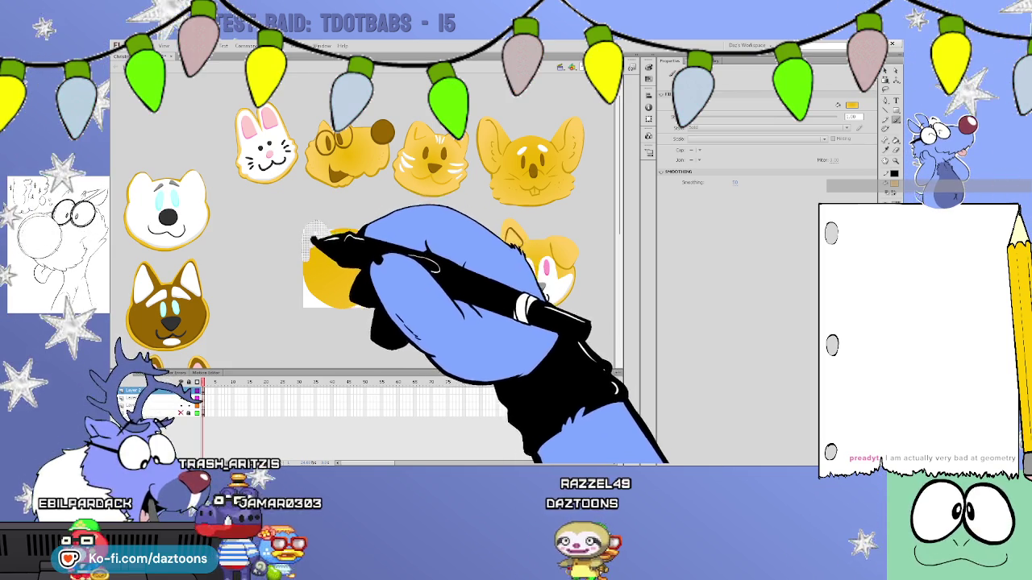
mouse_move(366, 224)
left_mouse_down()
mouse_move(373, 232)
mouse_move(355, 223)
left_mouse_up()
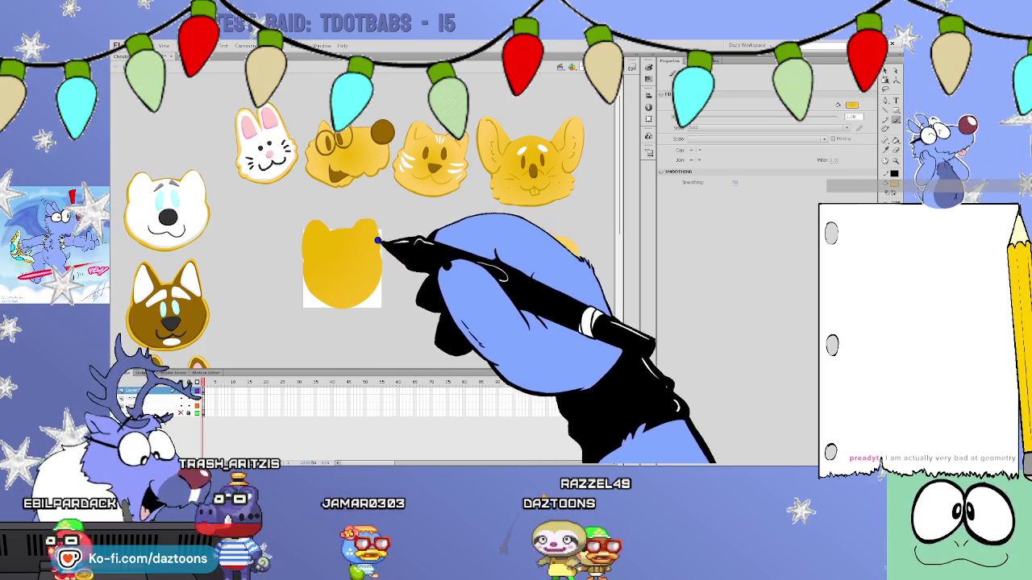
left_click_drag(358, 230, 383, 239)
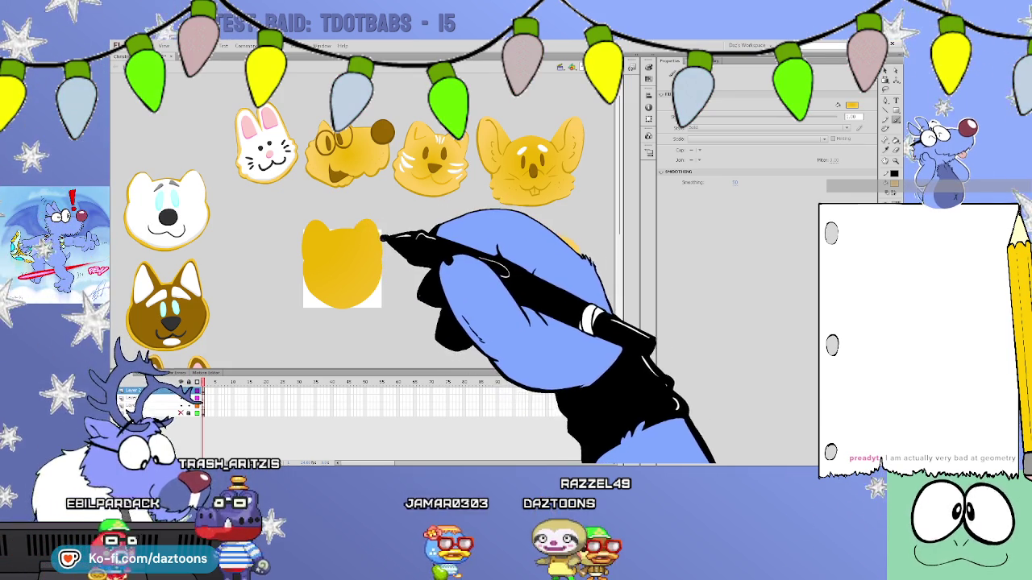
key("ctrl+z")
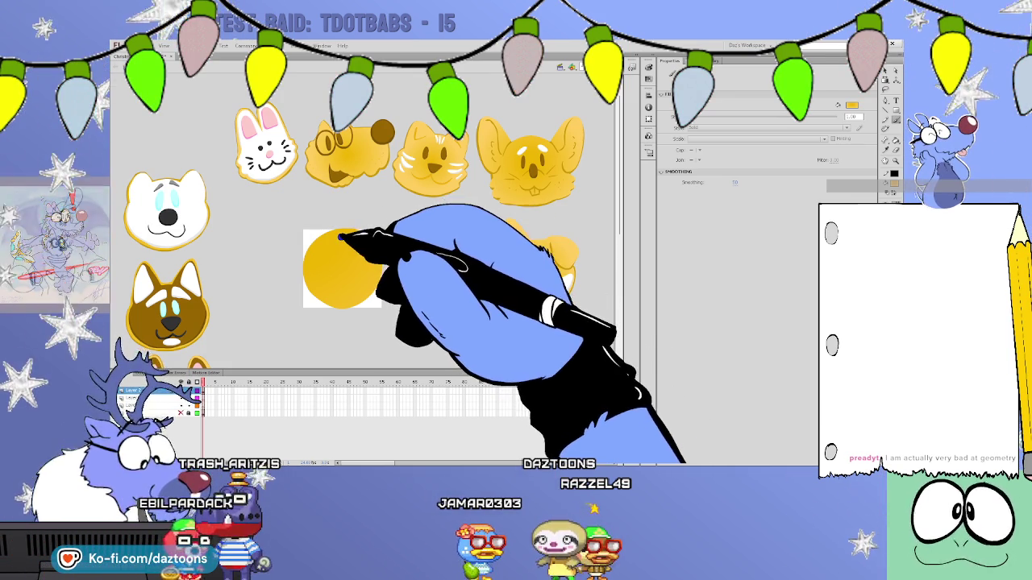
key("Delete")
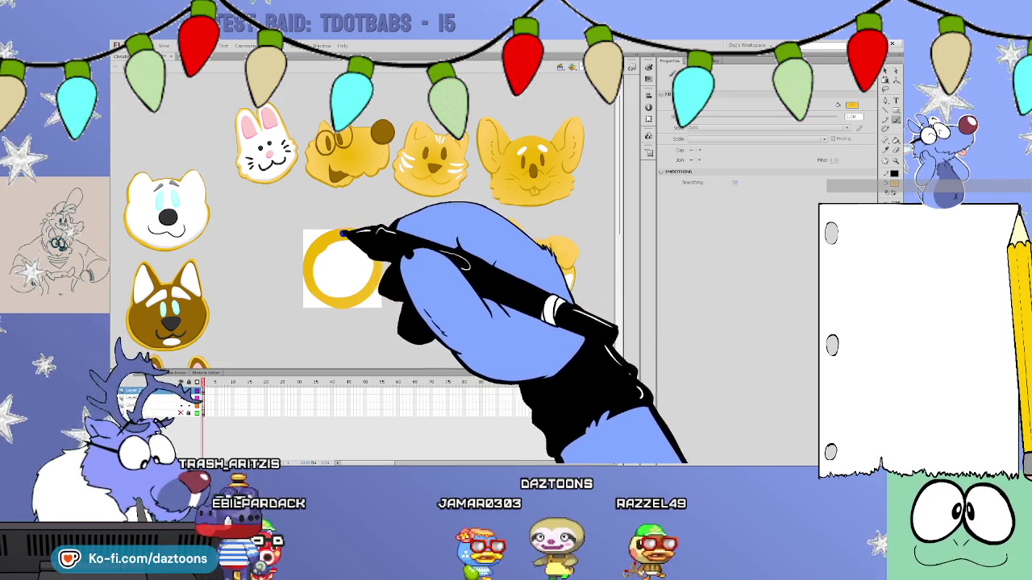
left_click(307, 274)
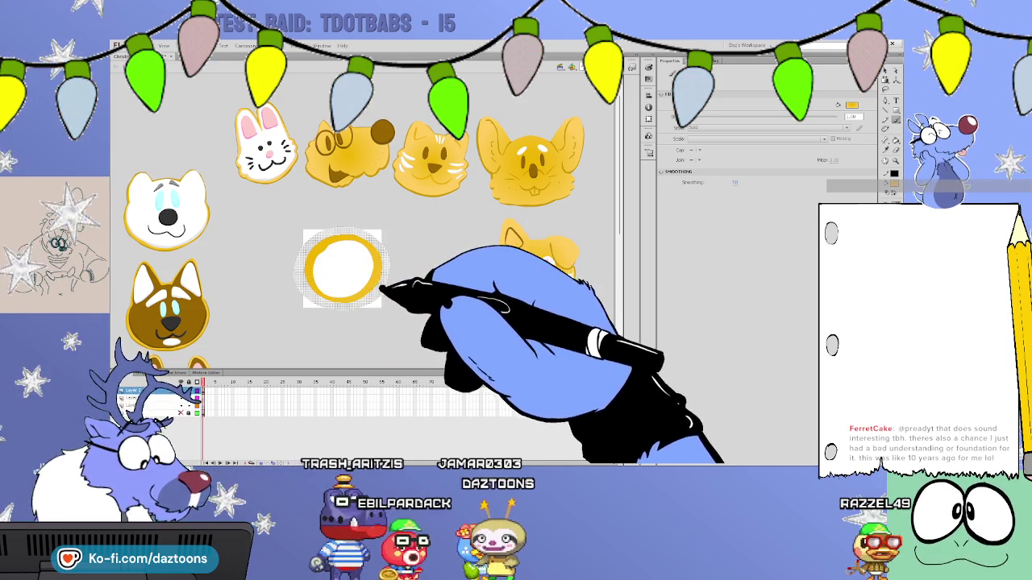
left_click(382, 247)
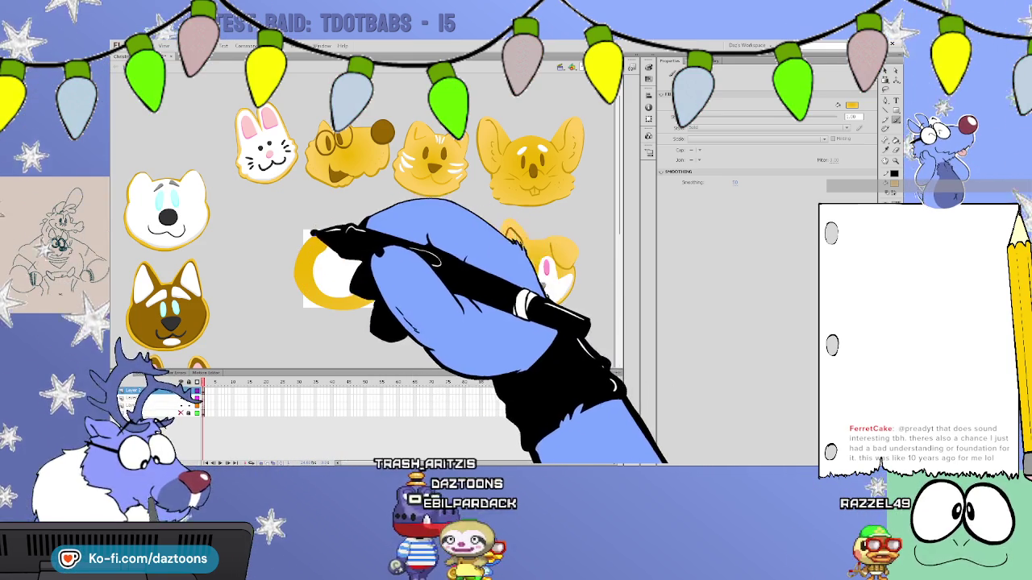
Paint a pointed ear, bucket-fill the head's centre yellow, and smooth the left and bottom edges.
left_click_drag(306, 245, 325, 229)
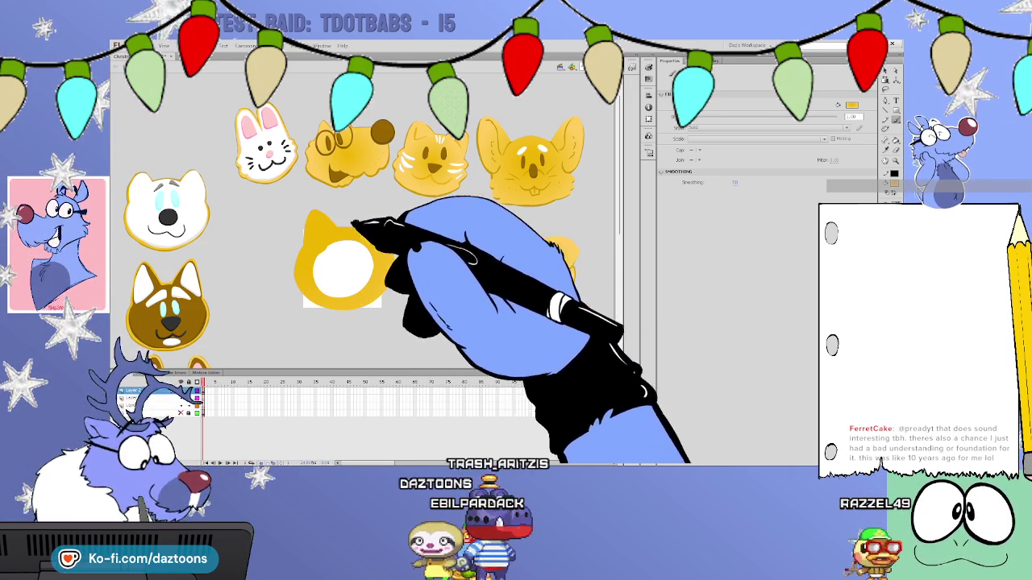
left_click(381, 224)
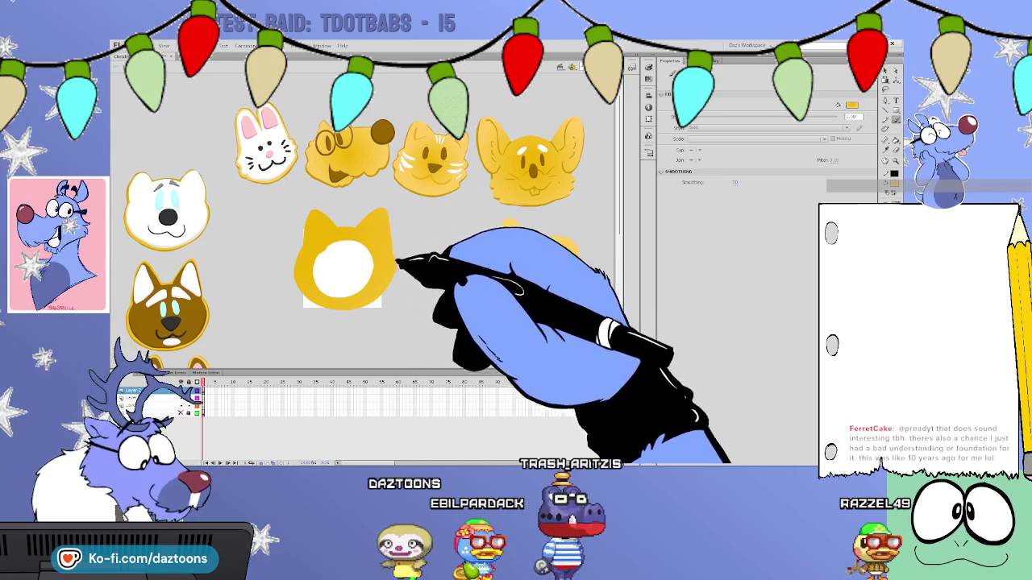
key("k")
left_click(371, 262)
key("b")
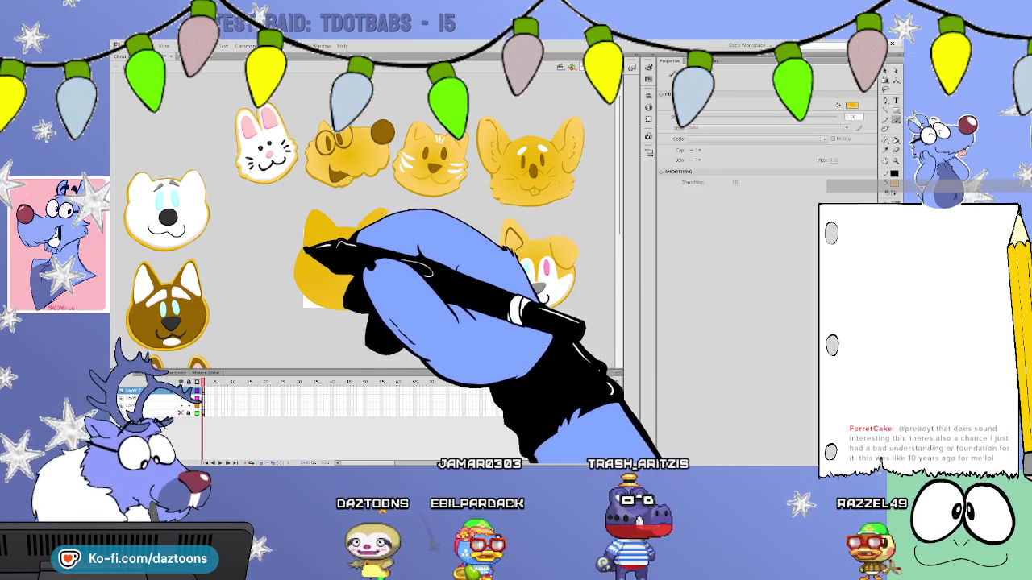
mouse_move(297, 255)
left_mouse_down()
mouse_move(288, 272)
mouse_move(323, 295)
left_mouse_up()
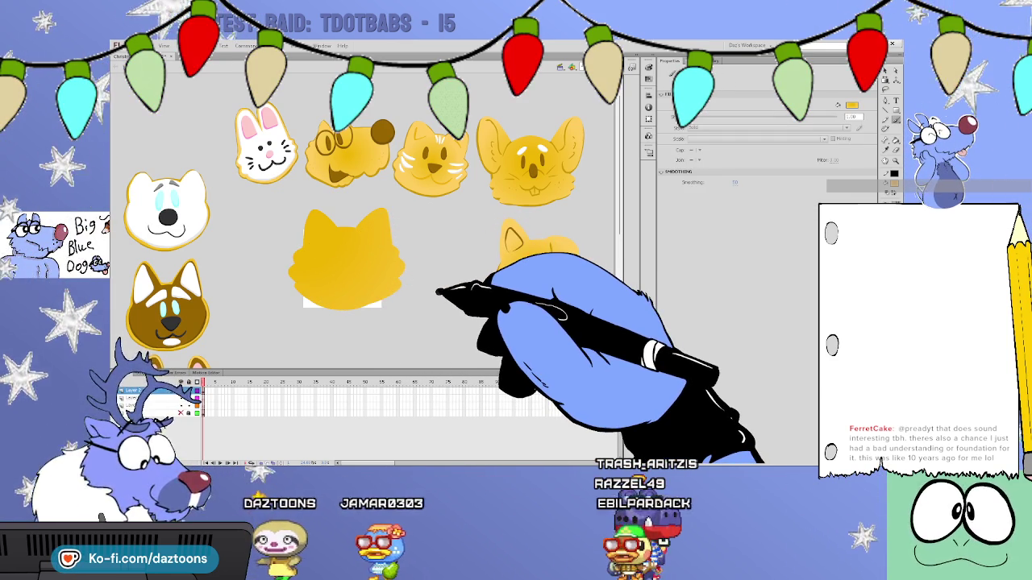
Marquee-select the whole yellow cat head and scale it up to fill most of the stage.
key("v")
left_click_drag(270, 200, 427, 319)
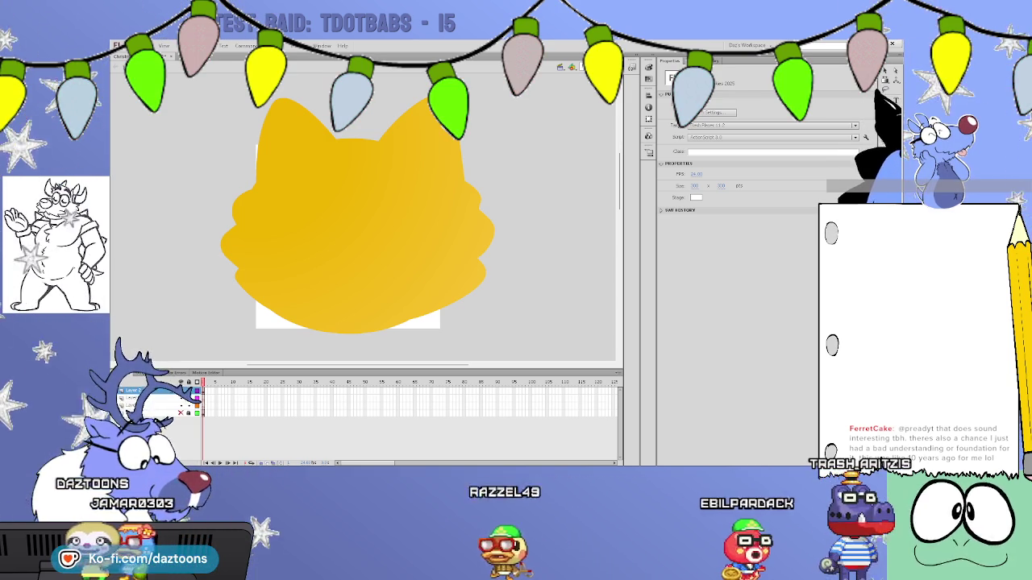
scroll(363, 209, "up", 3)
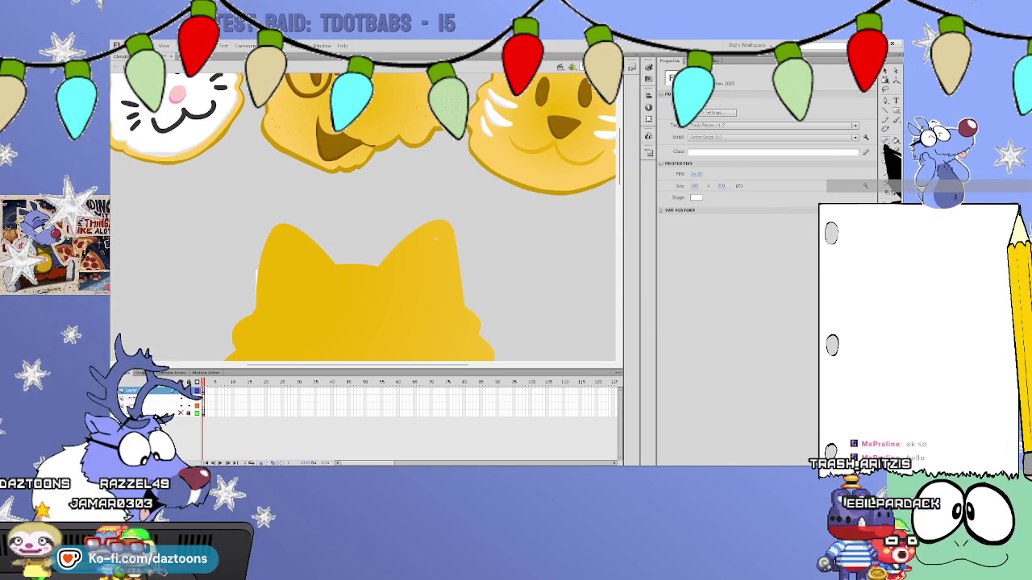
Brush a darker gold edge down the cat head's left ear.
key("y")
scroll(363, 242, "down", 3)
scroll(363, 241, "down", 1)
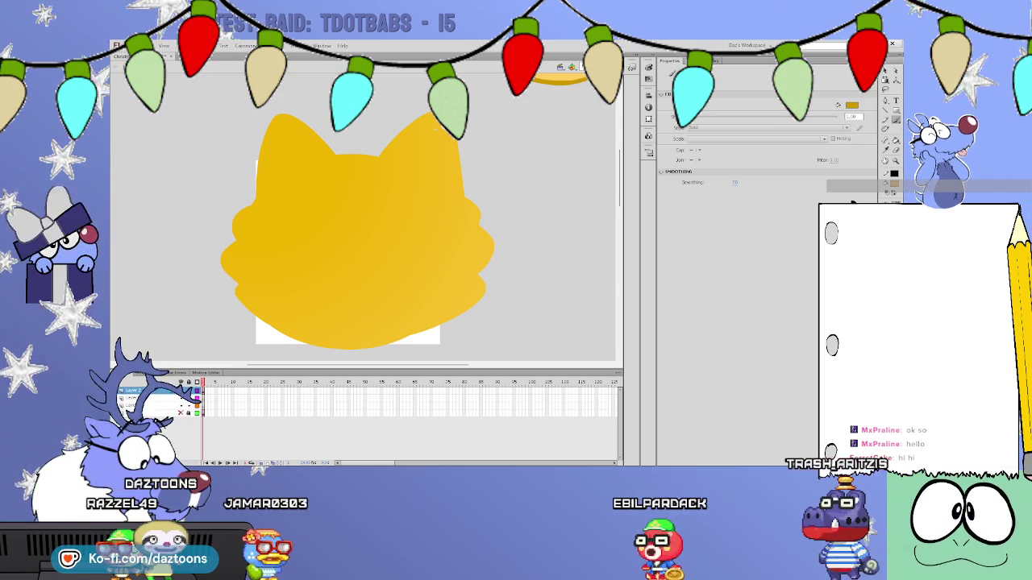
left_click_drag(275, 119, 244, 239)
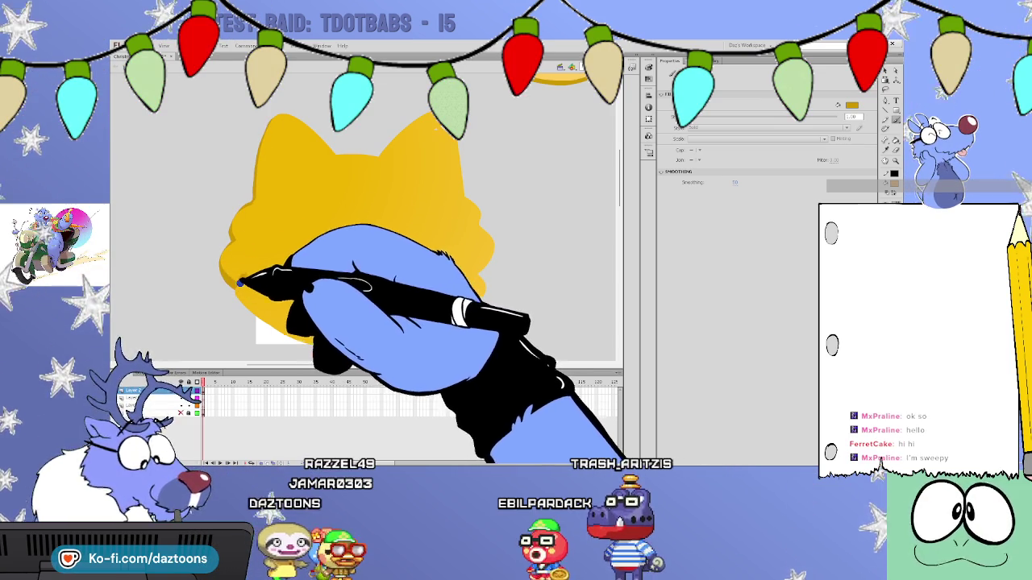
Extend the darker gold rim along the head's bottom, sample the dog glasses' brown, then deselect.
mouse_move(238, 298)
left_mouse_down()
mouse_move(387, 343)
mouse_move(482, 295)
mouse_move(460, 295)
mouse_move(472, 230)
mouse_move(484, 234)
mouse_move(472, 279)
mouse_move(476, 209)
mouse_move(476, 230)
mouse_move(460, 173)
mouse_move(460, 212)
mouse_move(461, 129)
mouse_move(395, 145)
mouse_move(398, 203)
mouse_move(373, 117)
mouse_move(375, 166)
mouse_move(341, 177)
mouse_move(332, 153)
mouse_move(276, 129)
mouse_move(281, 120)
mouse_move(281, 156)
mouse_move(234, 212)
left_mouse_up()
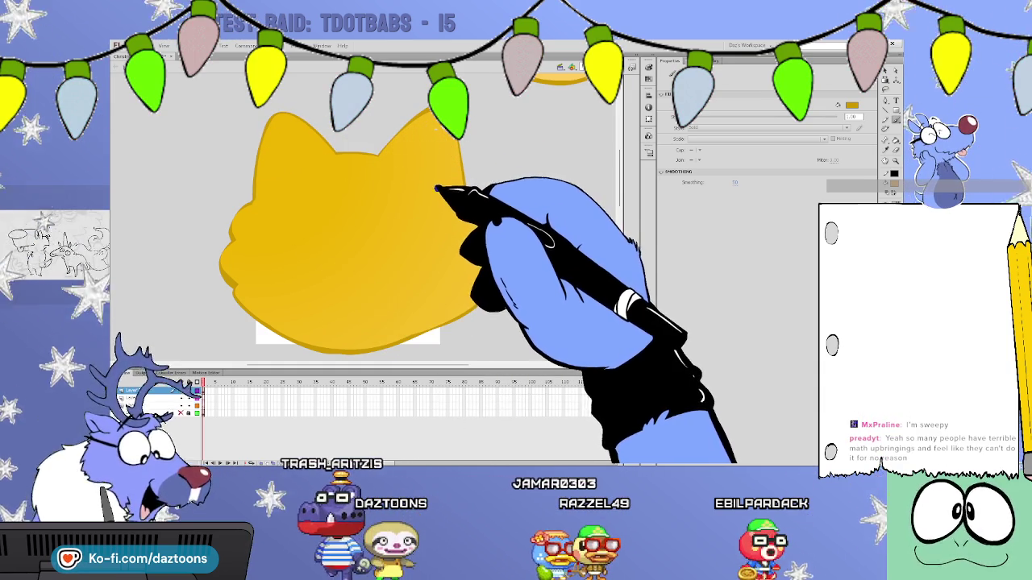
key("k")
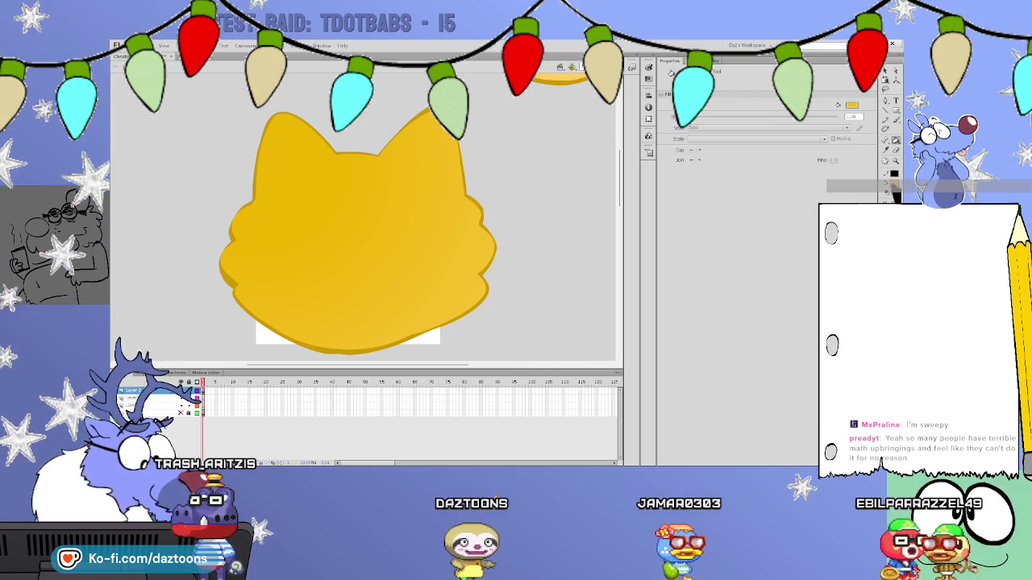
scroll(616, 177, "up", 5)
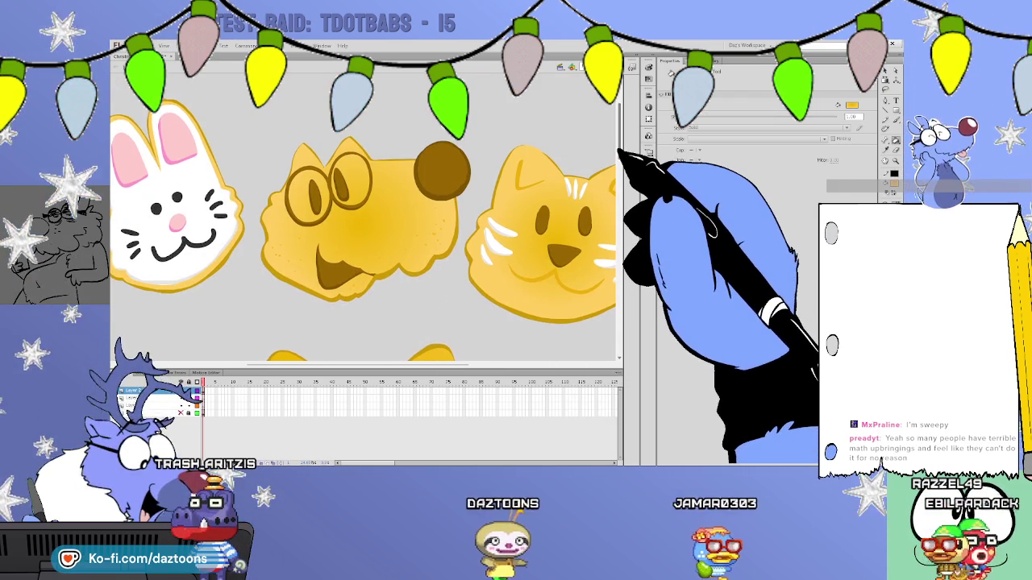
left_click(337, 167)
scroll(619, 183, "down", 5)
scroll(363, 225, "down", 1)
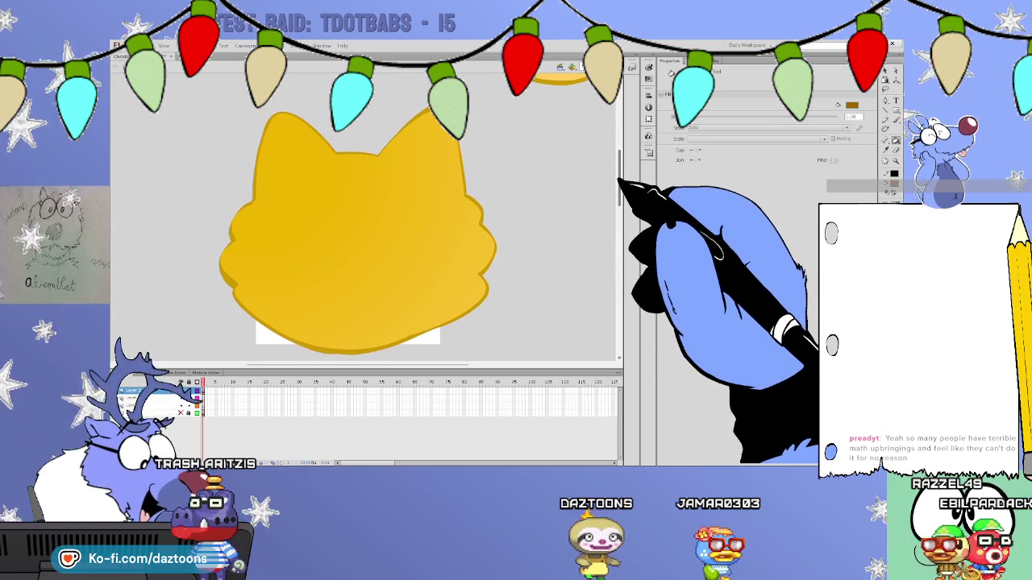
scroll(362, 226, "down", 1)
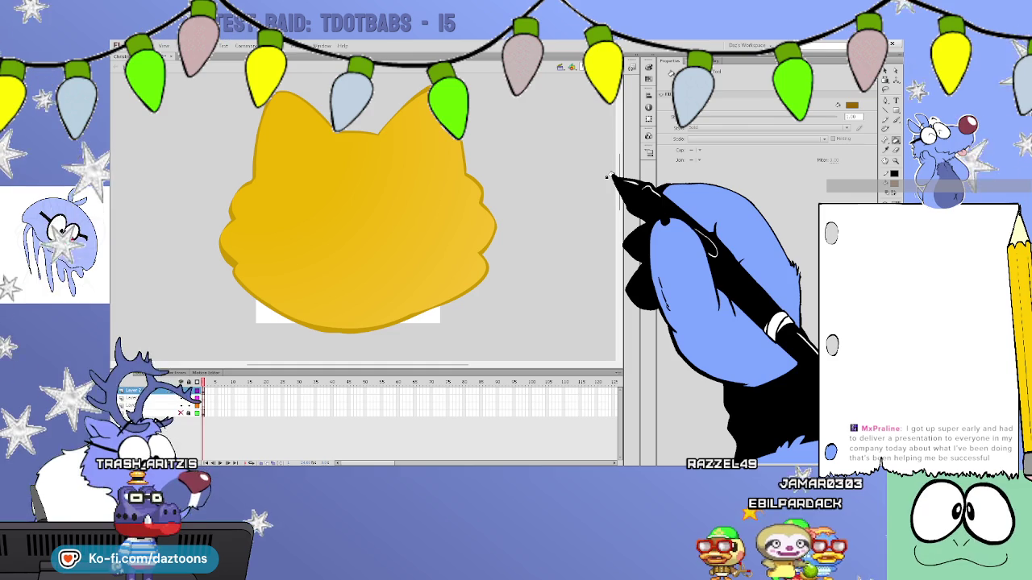
left_click(608, 175)
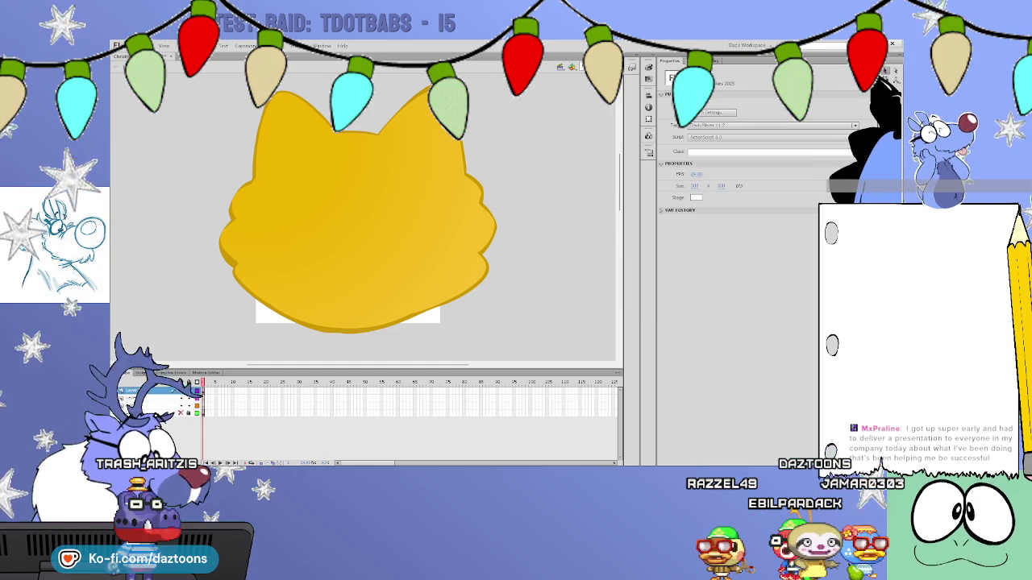
Select the cat head fill, add a new timeline layer above it, then deselect.
left_click(486, 246)
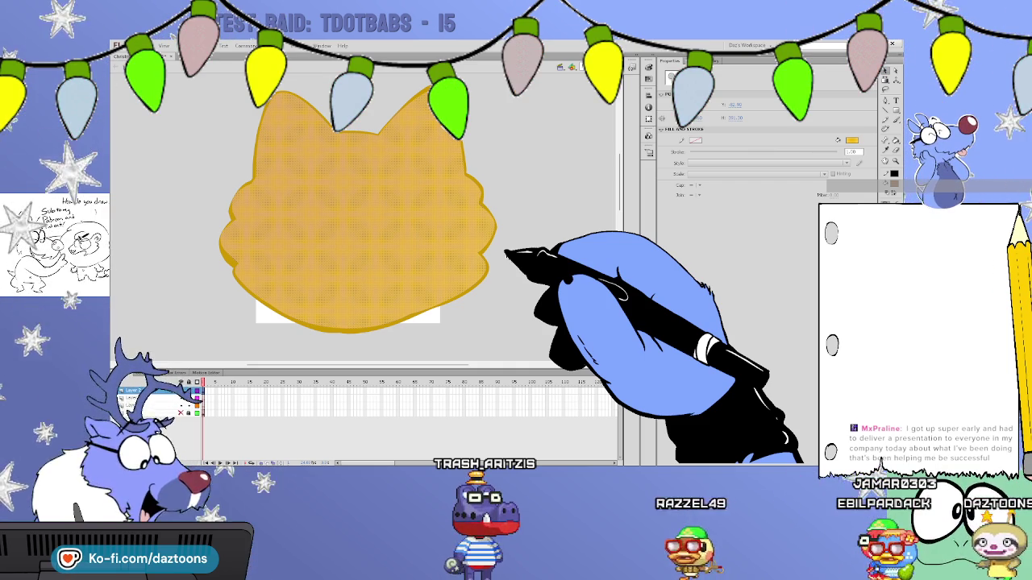
left_click(123, 463)
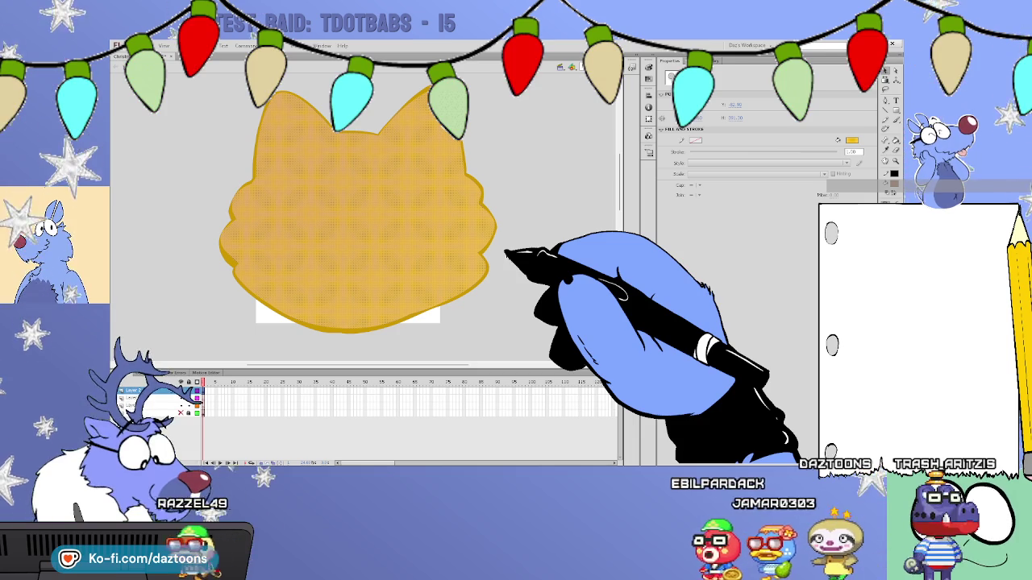
left_click(562, 251)
scroll(619, 202, "up", 2)
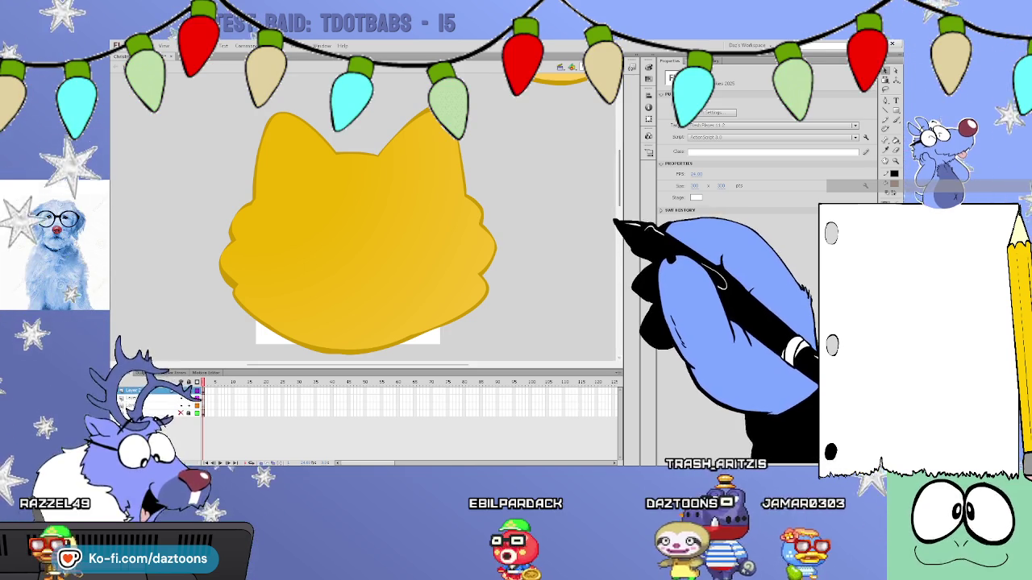
scroll(362, 210, "up", 2)
Compare the cat head with the finished cookies above, then switch to the Pencil tool.
scroll(362, 210, "up", 3)
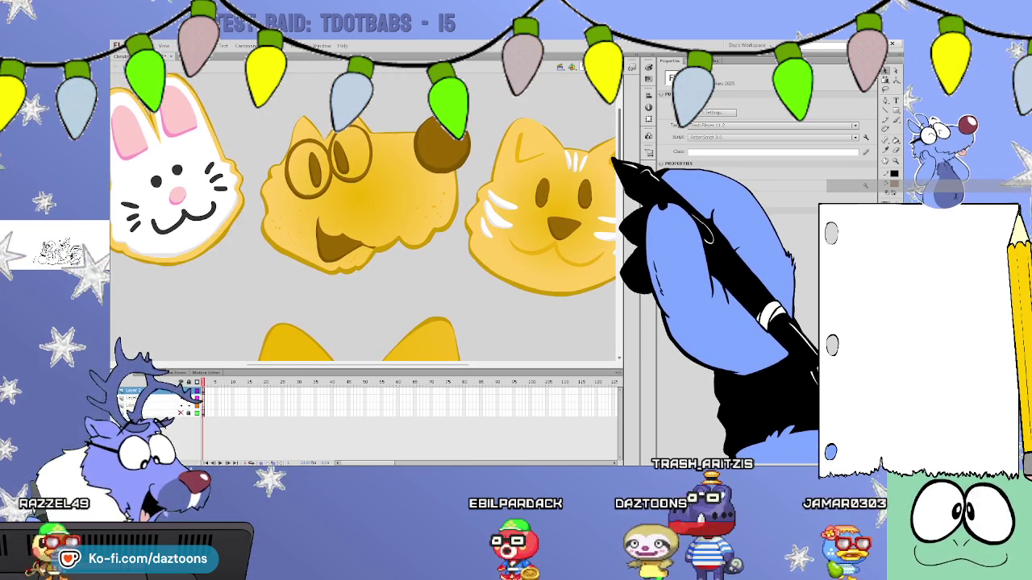
scroll(363, 210, "down", 1)
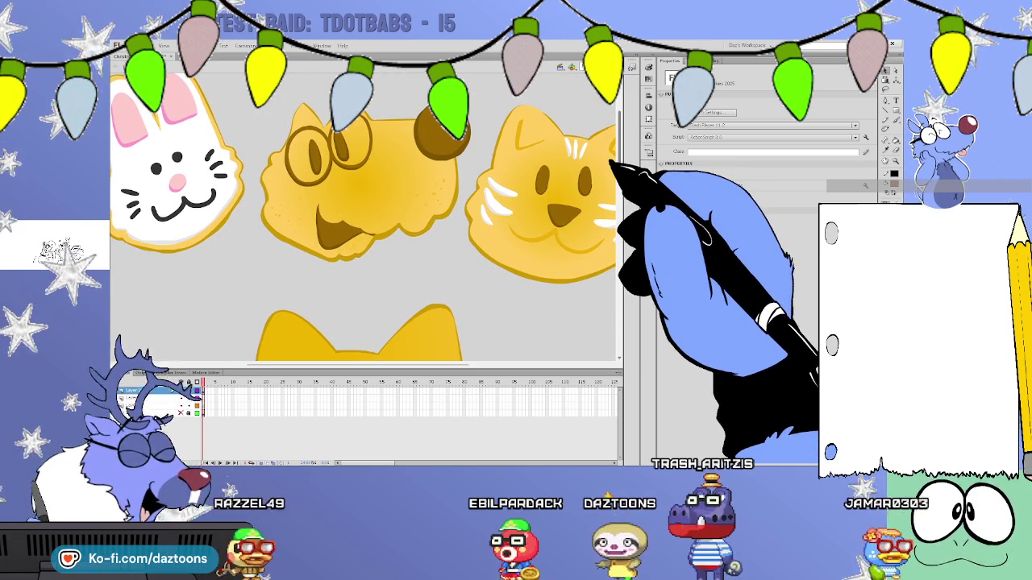
scroll(363, 209, "down", 1)
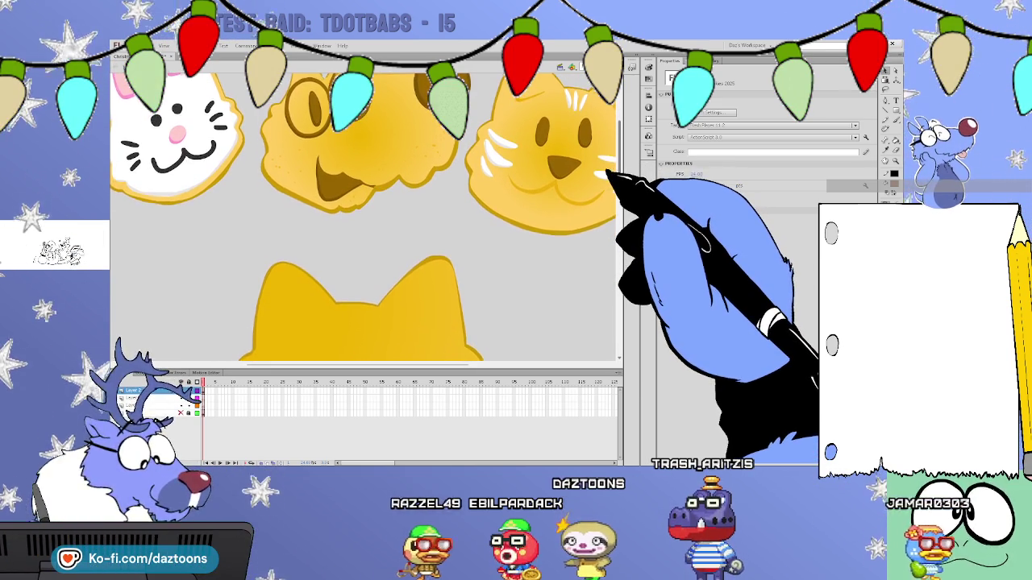
scroll(363, 210, "up", 1)
scroll(362, 210, "up", 1)
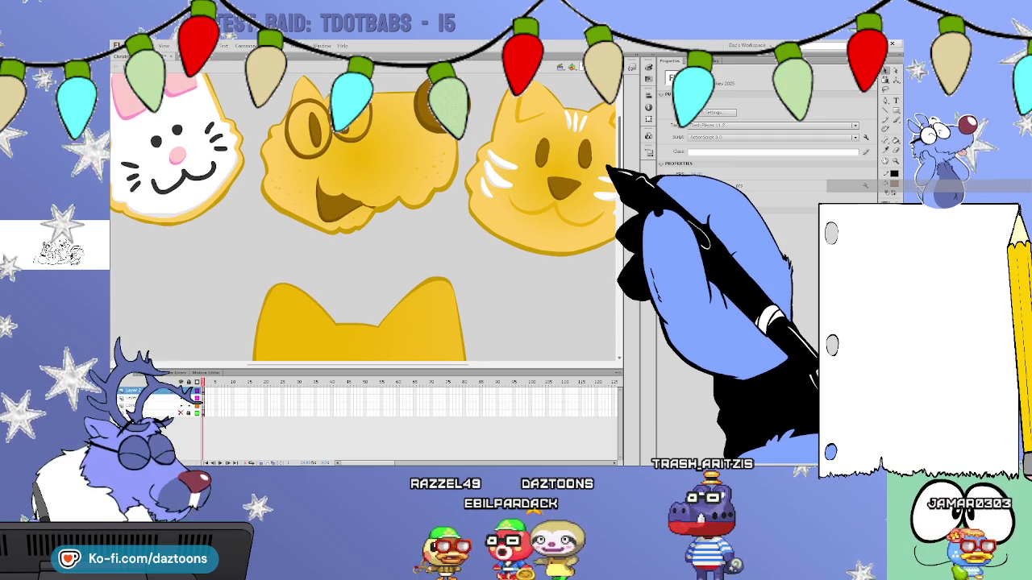
scroll(362, 210, "up", 1)
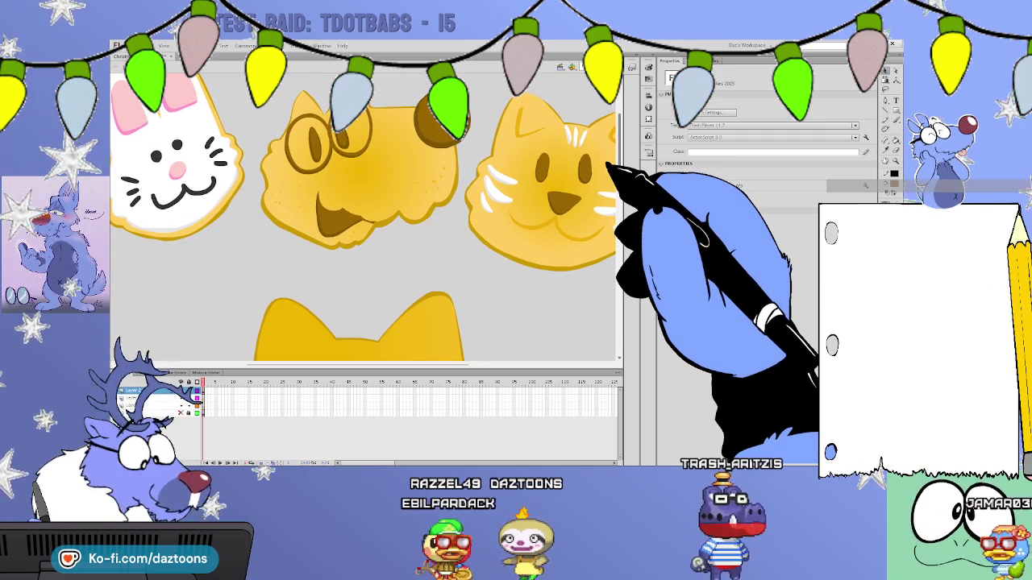
scroll(363, 210, "down", 1)
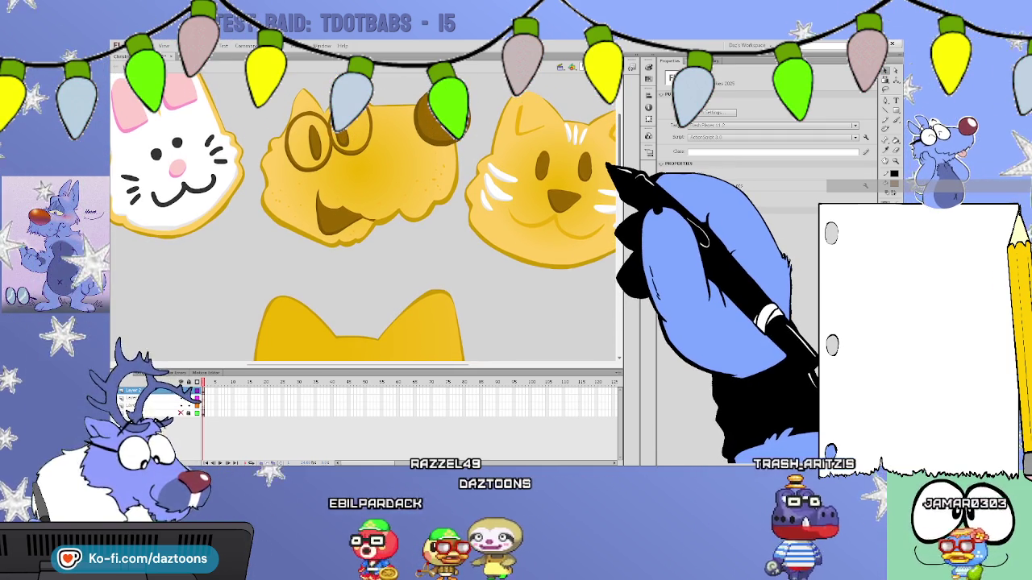
scroll(606, 167, "down", 1)
scroll(605, 181, "down", 1)
scroll(605, 181, "up", 1)
scroll(606, 177, "up", 2)
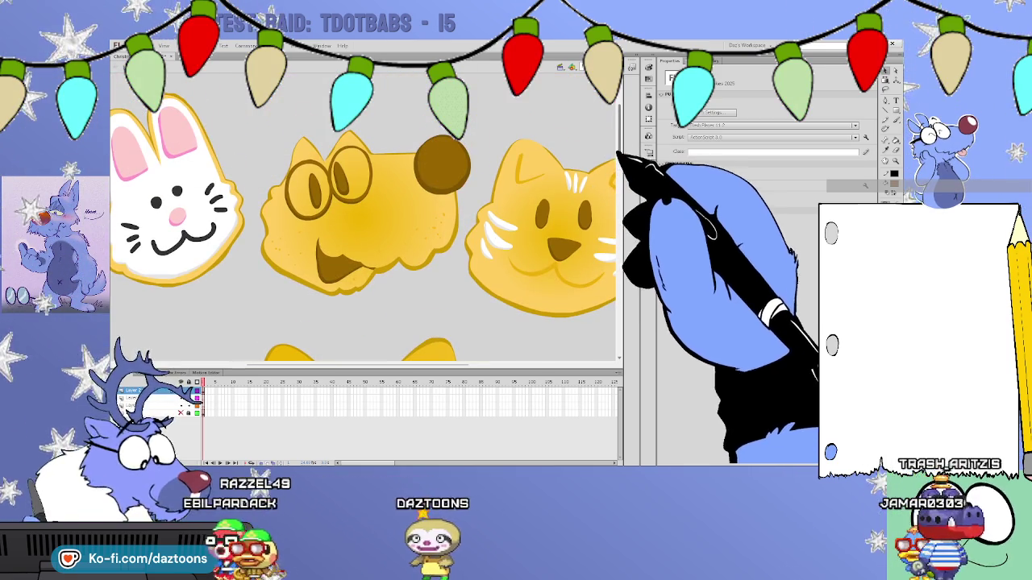
scroll(617, 192, "down", 4)
scroll(619, 189, "up", 2)
scroll(629, 177, "up", 1)
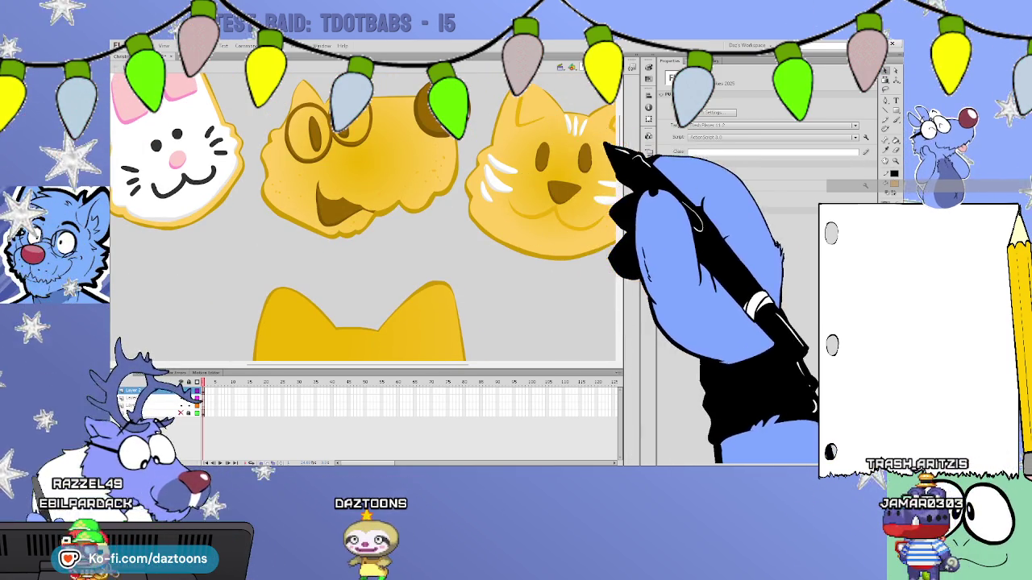
scroll(629, 173, "down", 3)
key("y")
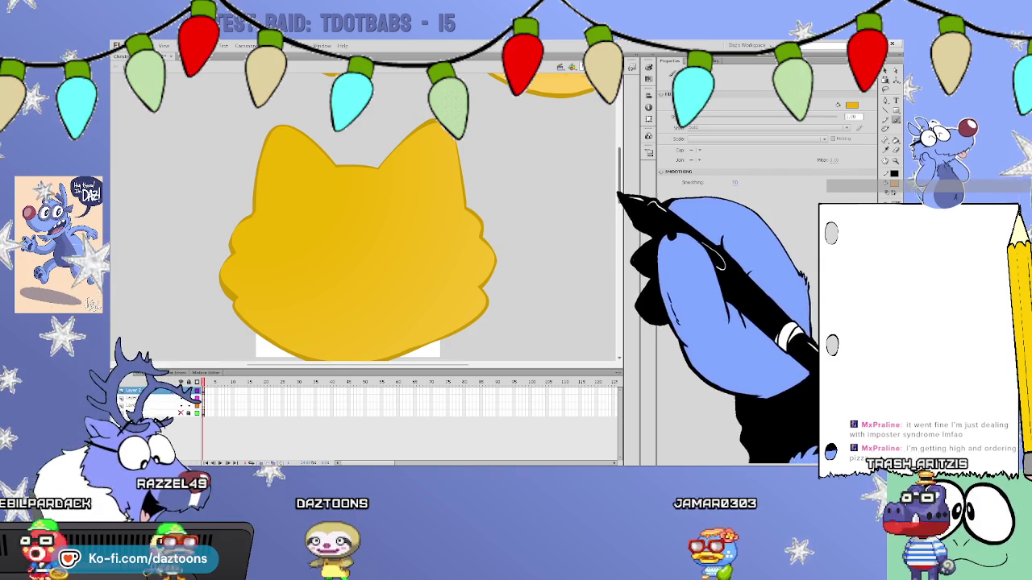
scroll(619, 196, "up", 5)
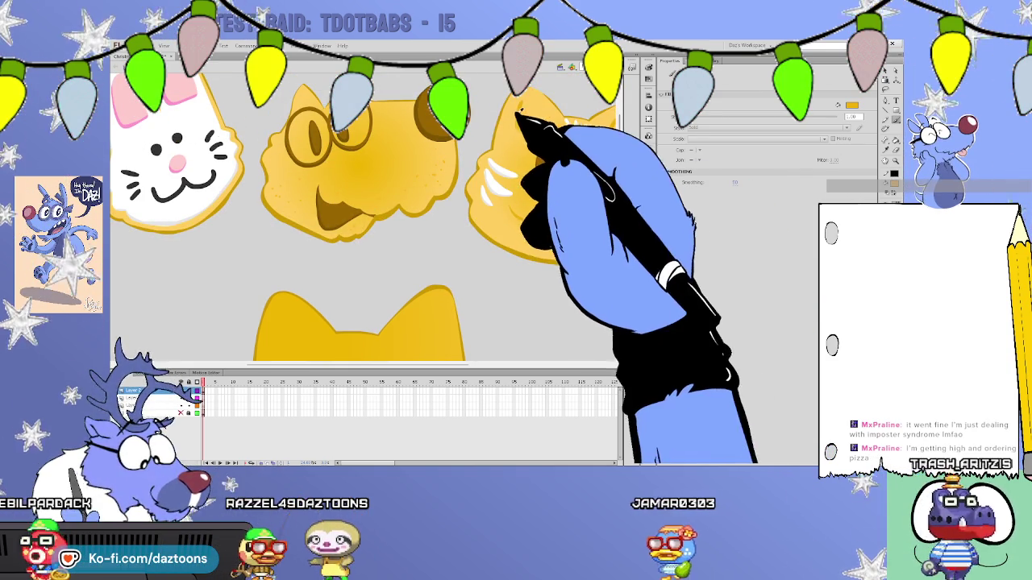
scroll(582, 177, "down", 5)
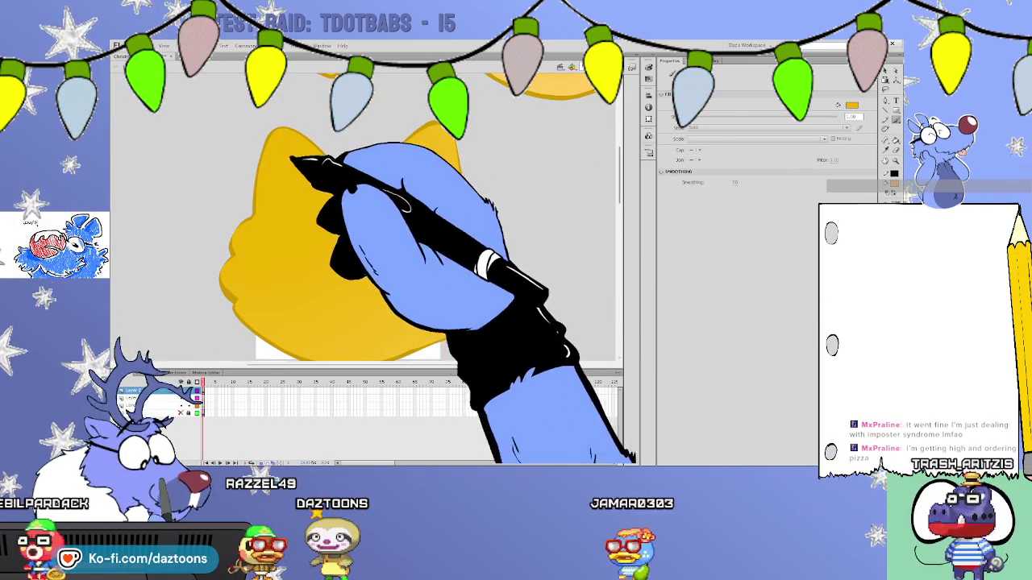
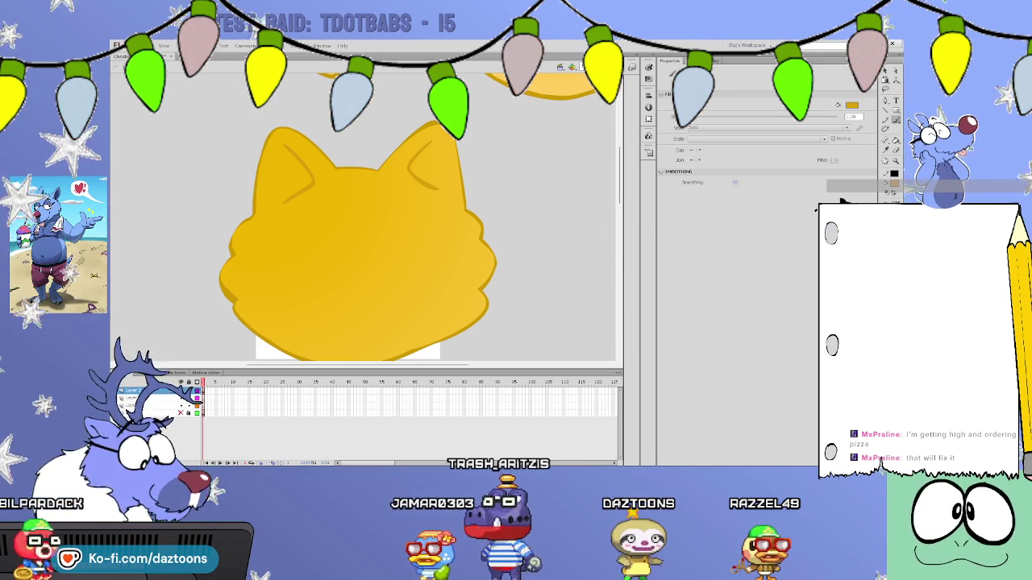
Outline the cat's lower face with a white brush stroke and fill it white.
scroll(359, 226, "down", 2)
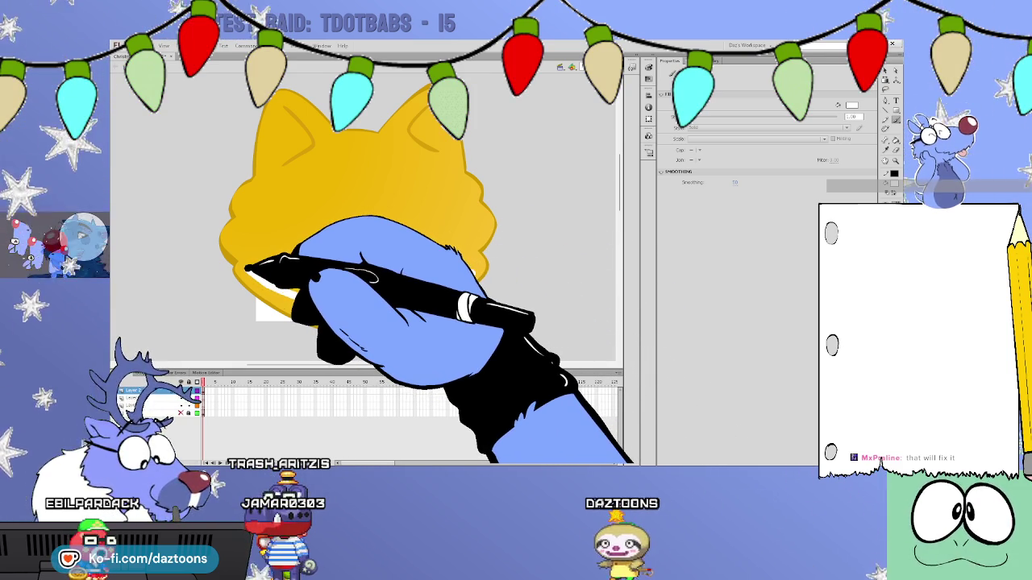
mouse_move(247, 254)
left_mouse_down()
mouse_move(241, 242)
mouse_move(232, 257)
mouse_move(237, 223)
mouse_move(272, 212)
left_mouse_up()
mouse_move(250, 278)
left_mouse_down()
mouse_move(472, 268)
mouse_move(482, 224)
left_mouse_up()
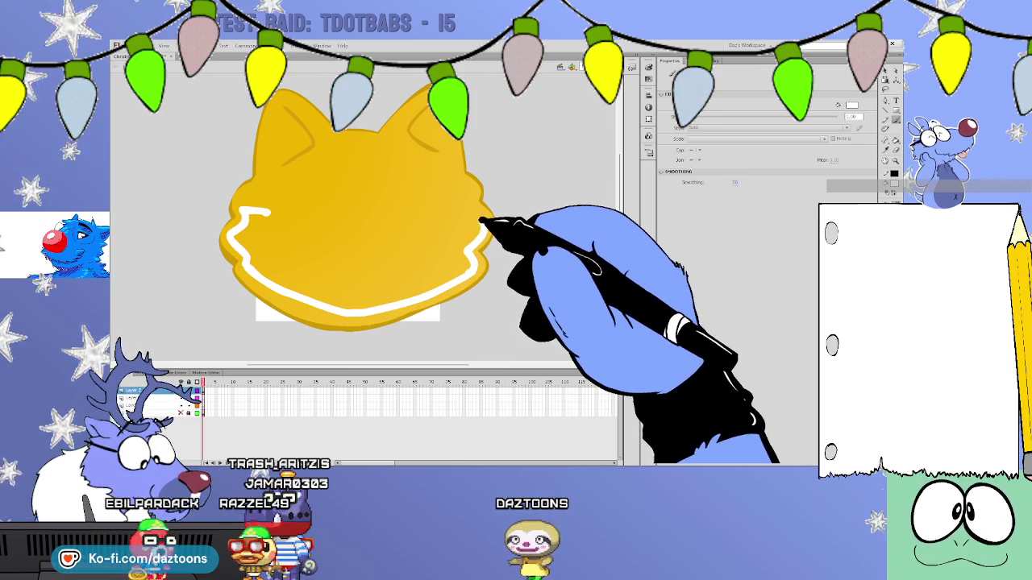
key("ctrl+z")
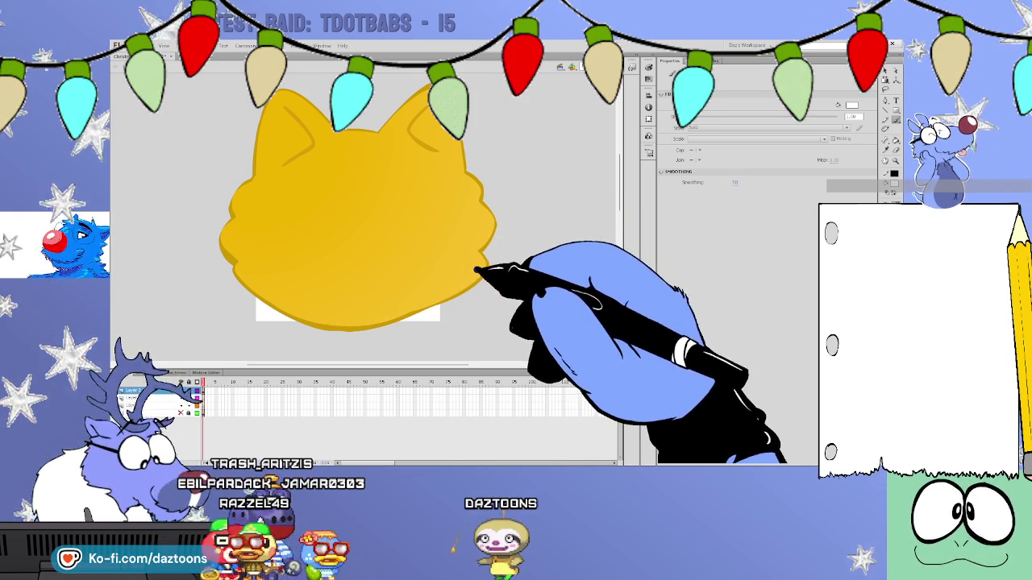
mouse_move(357, 299)
left_mouse_down()
mouse_move(253, 272)
mouse_move(231, 242)
mouse_move(287, 219)
mouse_move(385, 215)
mouse_move(460, 220)
mouse_move(480, 241)
left_mouse_up()
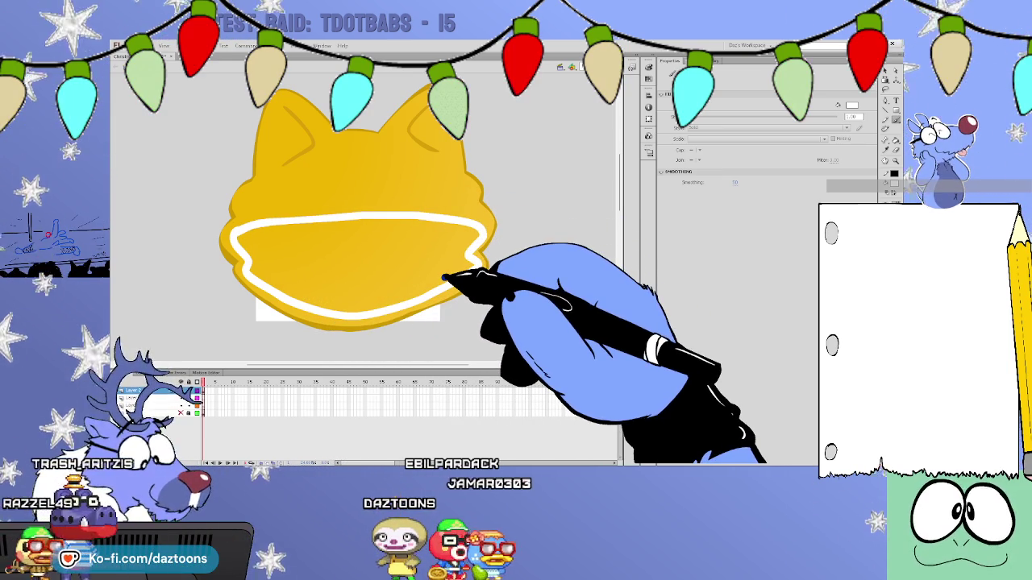
key("k")
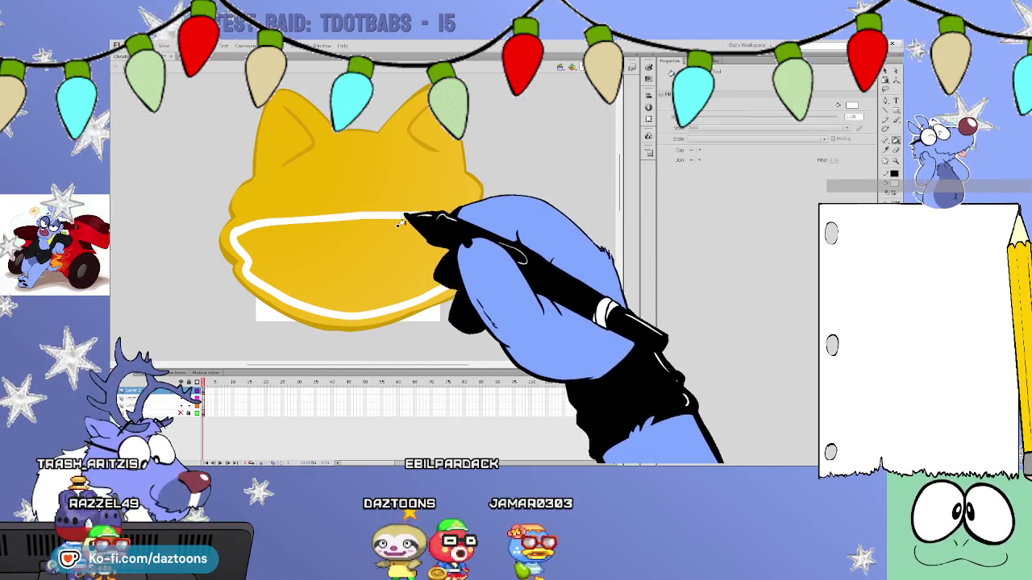
left_click(420, 257)
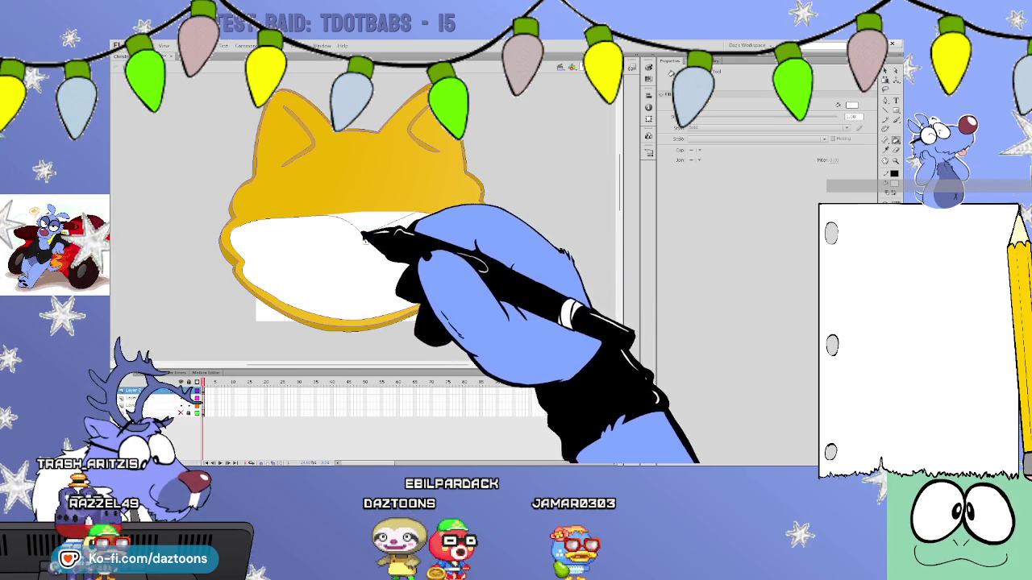
Reshape the top edge of the white muzzle into a V.
mouse_move(311, 223)
left_mouse_down()
mouse_move(395, 212)
mouse_move(468, 218)
left_mouse_up()
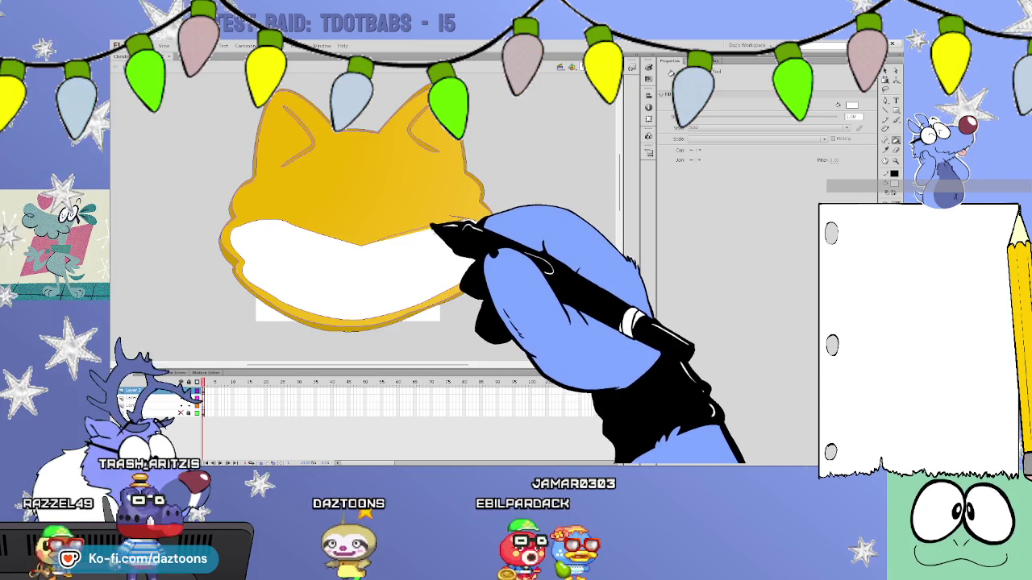
left_click(316, 221)
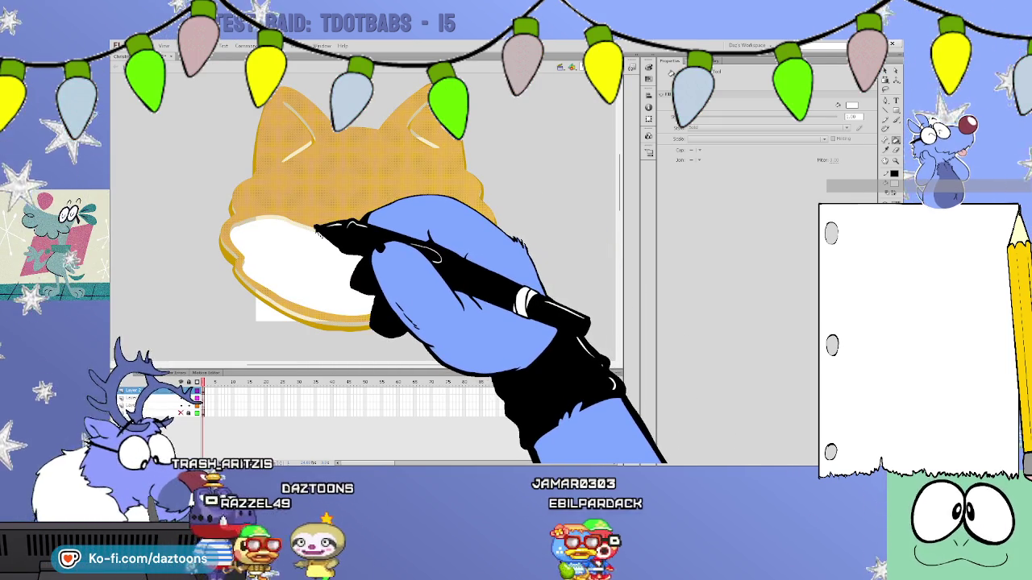
left_click(511, 129)
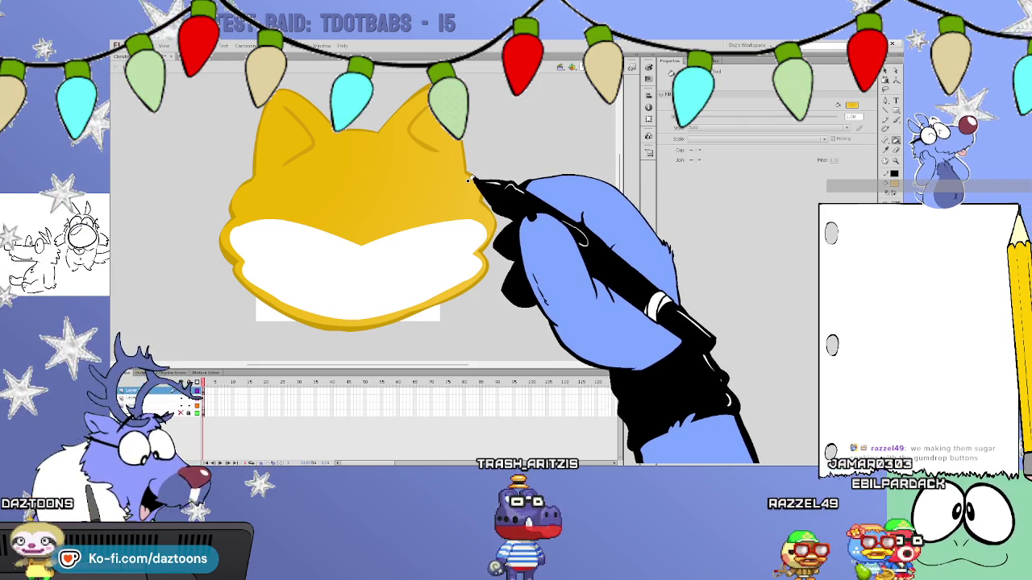
Brush a curved black mouth line with two fangs onto the cat's white muzzle.
left_click(885, 70)
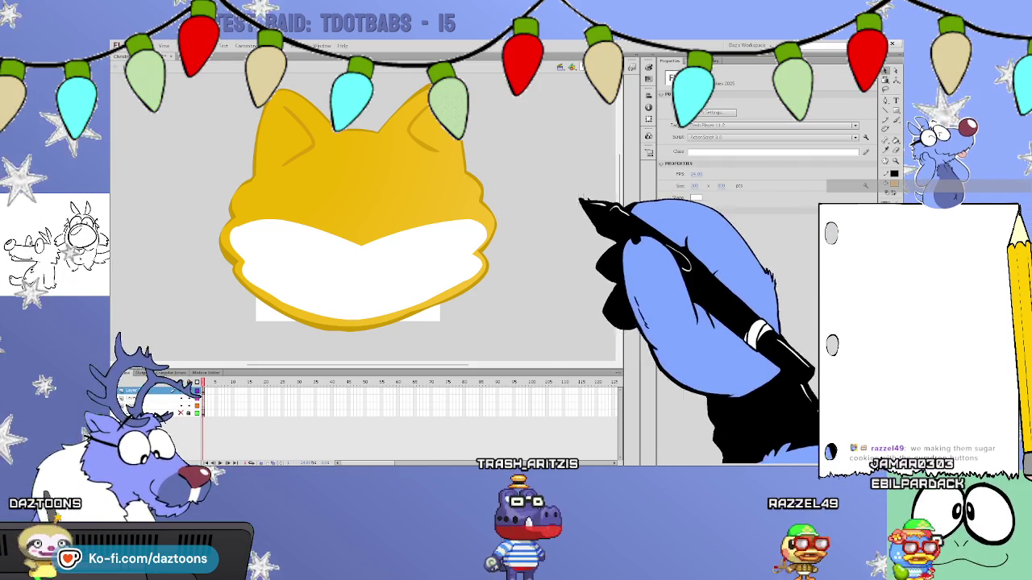
mouse_move(618, 194)
left_mouse_down()
mouse_move(615, 173)
mouse_move(618, 194)
left_mouse_up()
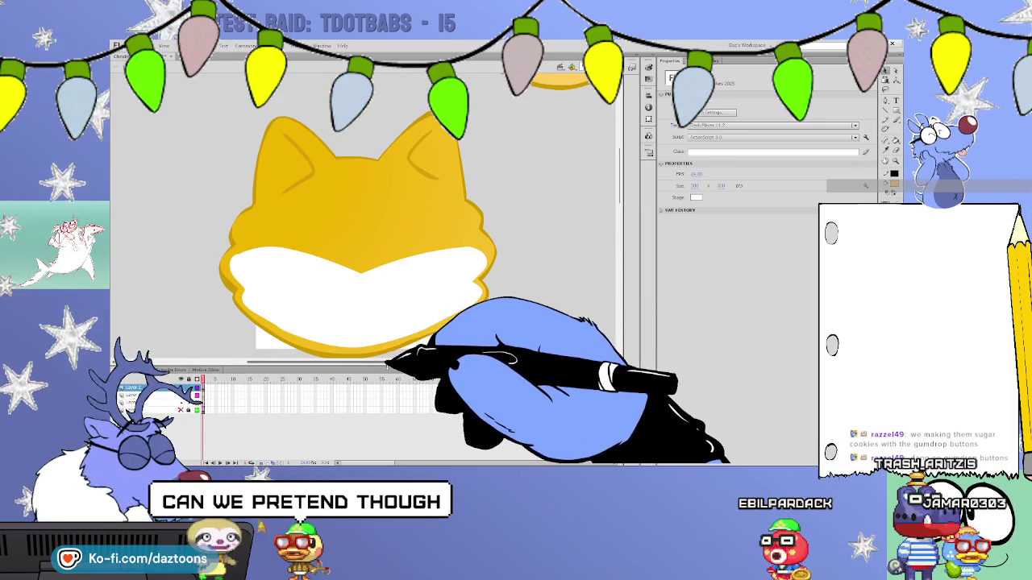
key("ctrl+Tab")
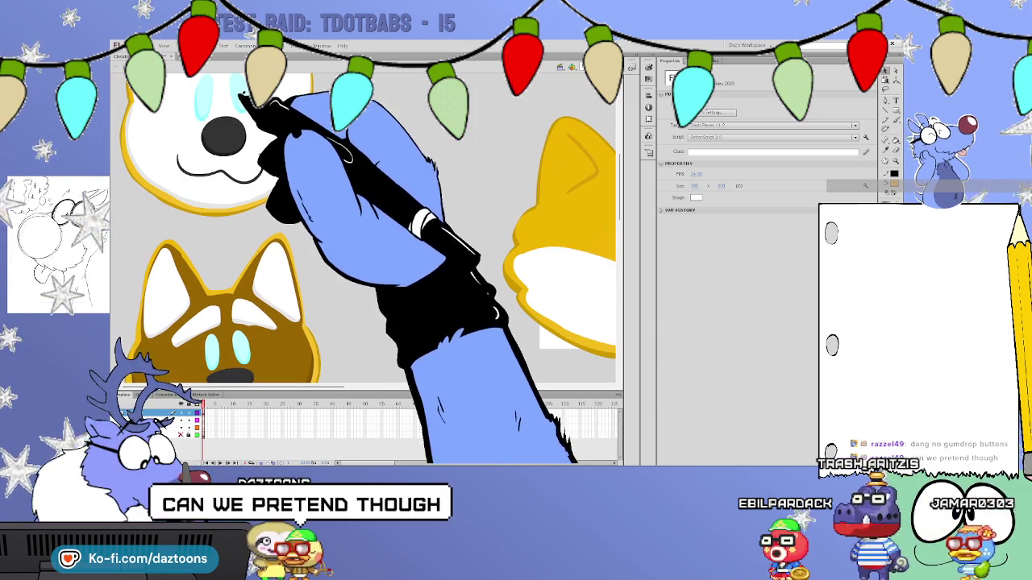
scroll(363, 242, "right", 5)
left_click(894, 119)
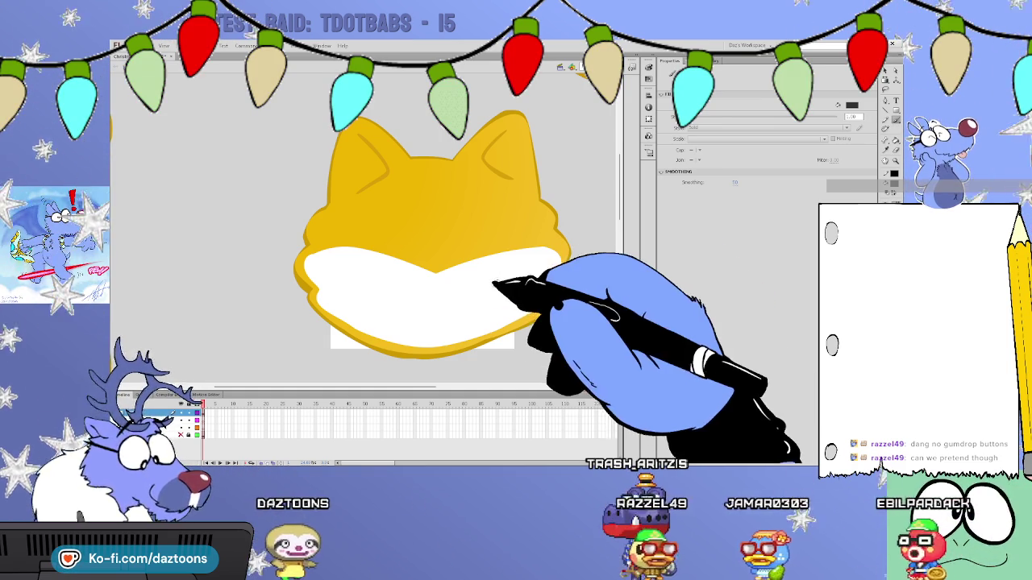
left_click_drag(354, 278, 427, 295)
key("ctrl+z")
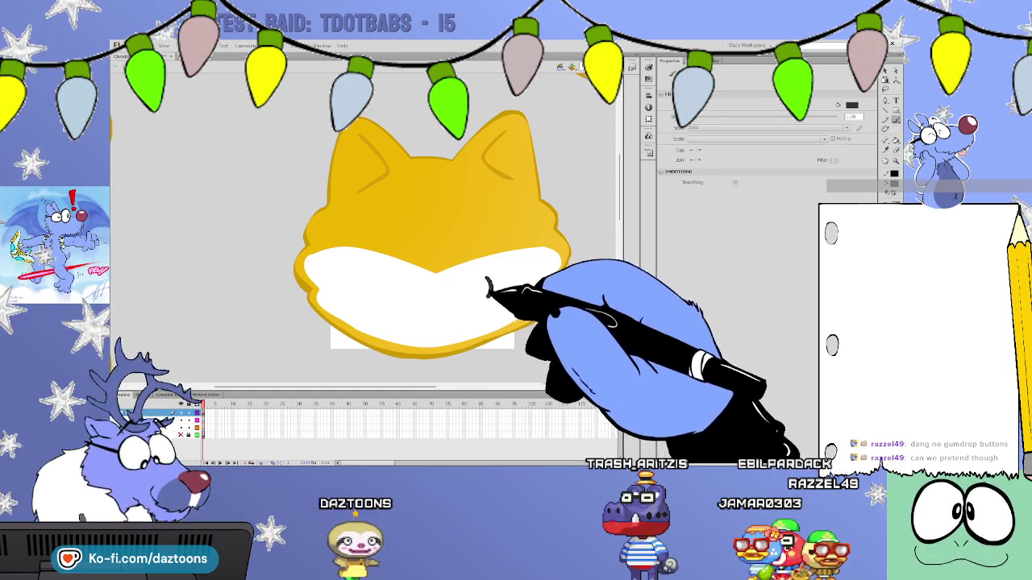
mouse_move(387, 276)
left_mouse_down()
mouse_move(390, 304)
mouse_move(435, 306)
left_mouse_up()
mouse_move(490, 279)
left_mouse_down()
mouse_move(459, 309)
mouse_move(476, 306)
left_mouse_up()
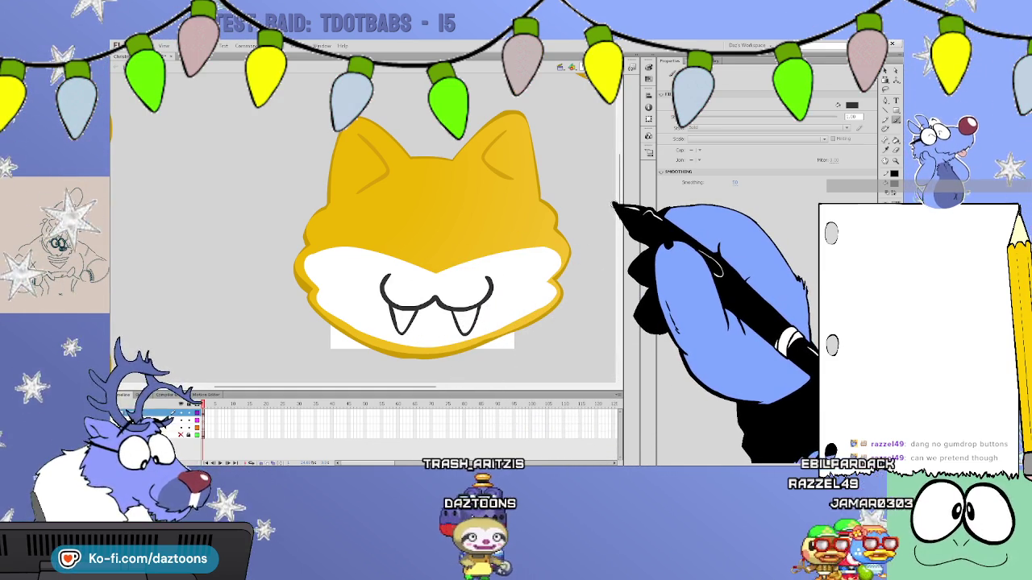
scroll(603, 161, "up", 5)
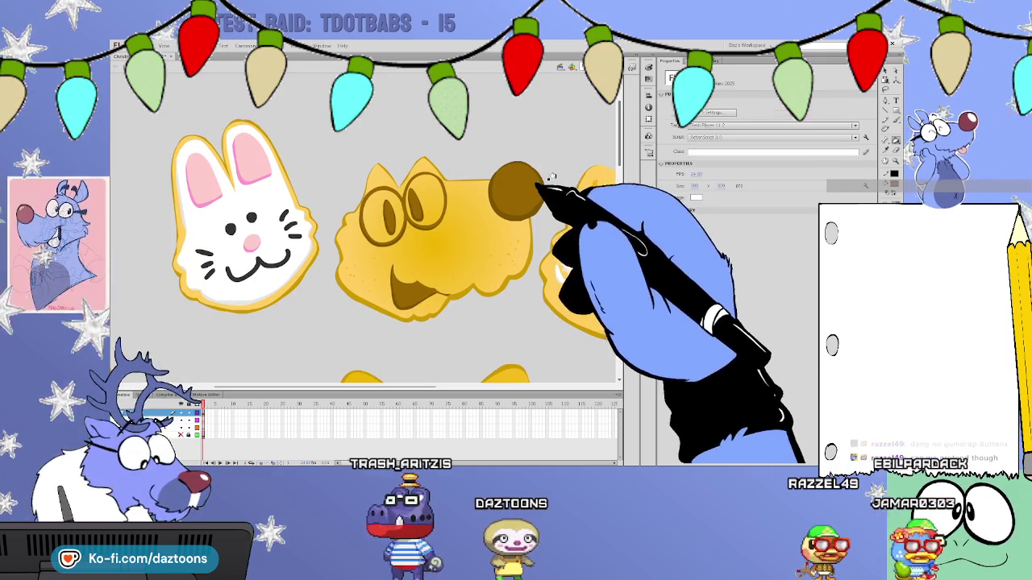
Paint a small brown triangular nose just above the cat's fanged mouth.
scroll(534, 184, "down", 2)
scroll(535, 184, "down", 3)
mouse_move(409, 274)
left_mouse_down()
mouse_move(435, 287)
mouse_move(414, 272)
left_mouse_up()
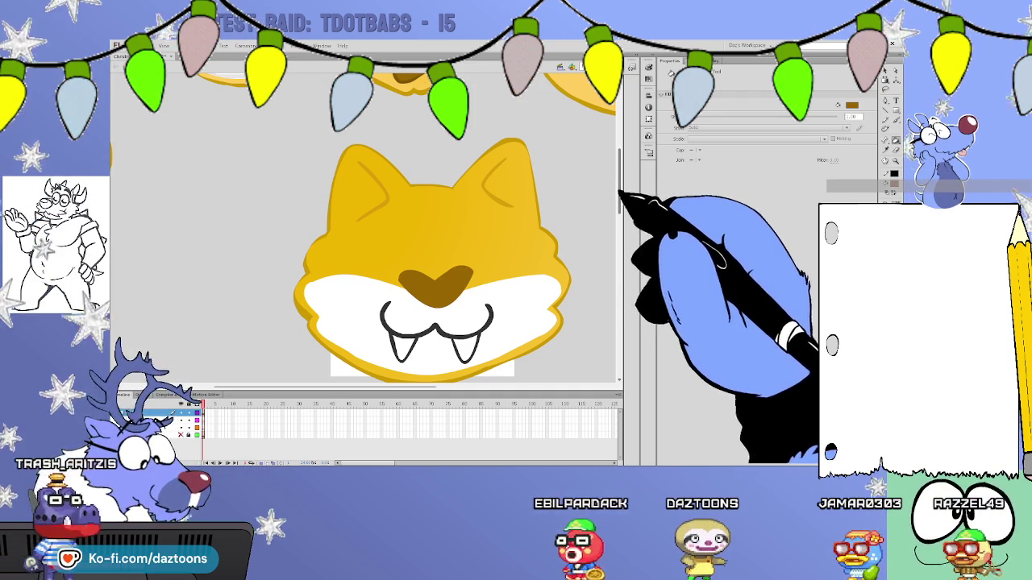
Outline two eyes on the cat's forehead and fill both with white.
key("v")
key("b")
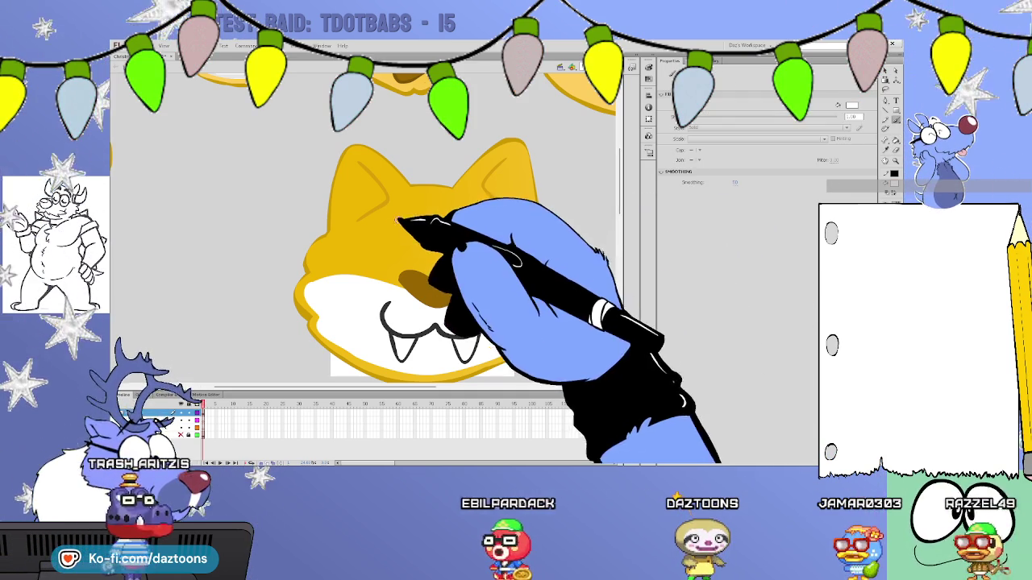
mouse_move(403, 216)
left_mouse_down()
mouse_move(385, 257)
mouse_move(428, 225)
mouse_move(482, 243)
left_mouse_up()
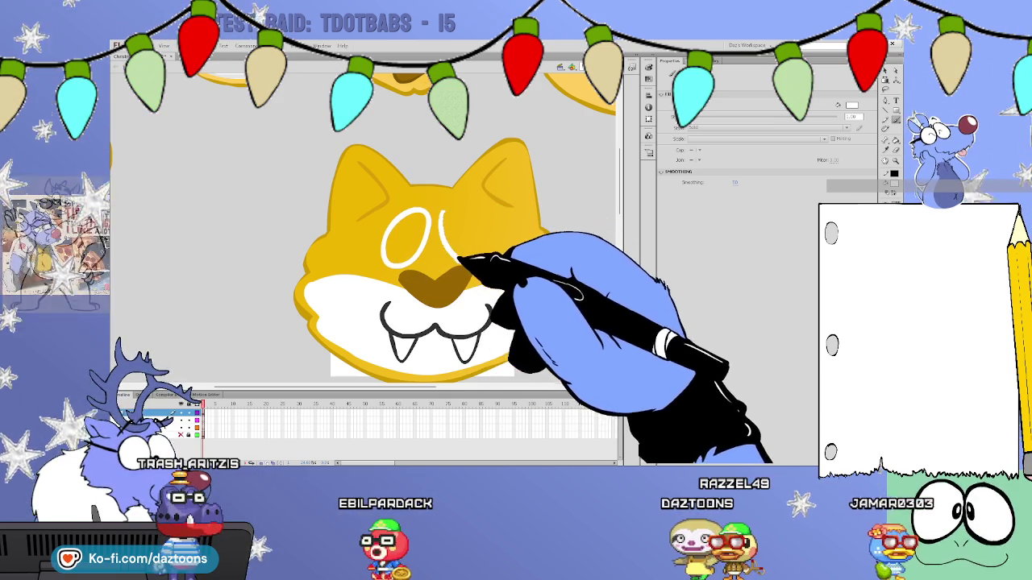
key("k")
left_click(463, 234)
left_click(407, 237)
Paint a brown pupil in each of the cat's white eyes.
scroll(616, 206, "up", 3)
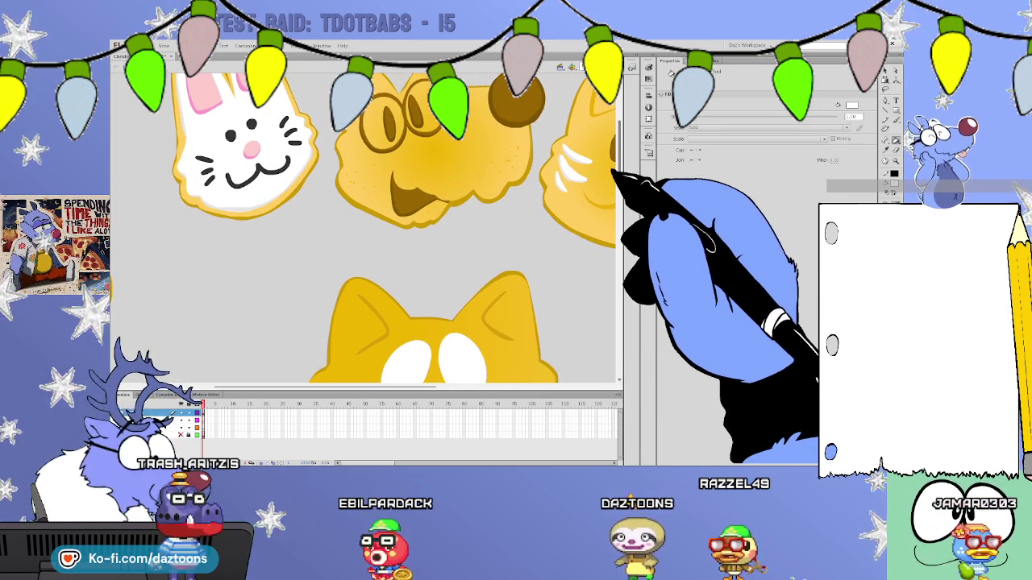
scroll(612, 192, "down", 2)
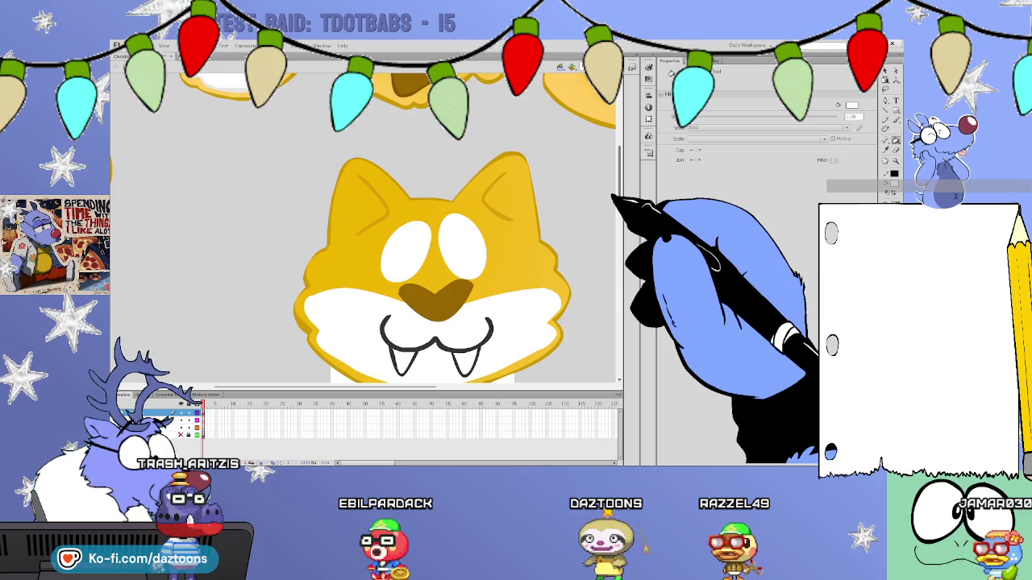
scroll(612, 192, "up", 3)
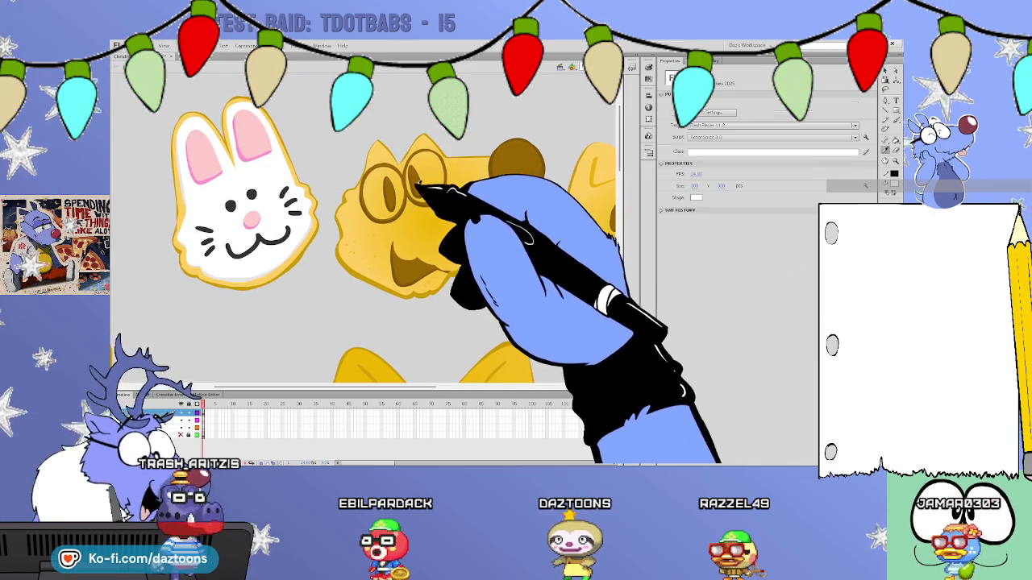
scroll(607, 176, "down", 3)
key("b")
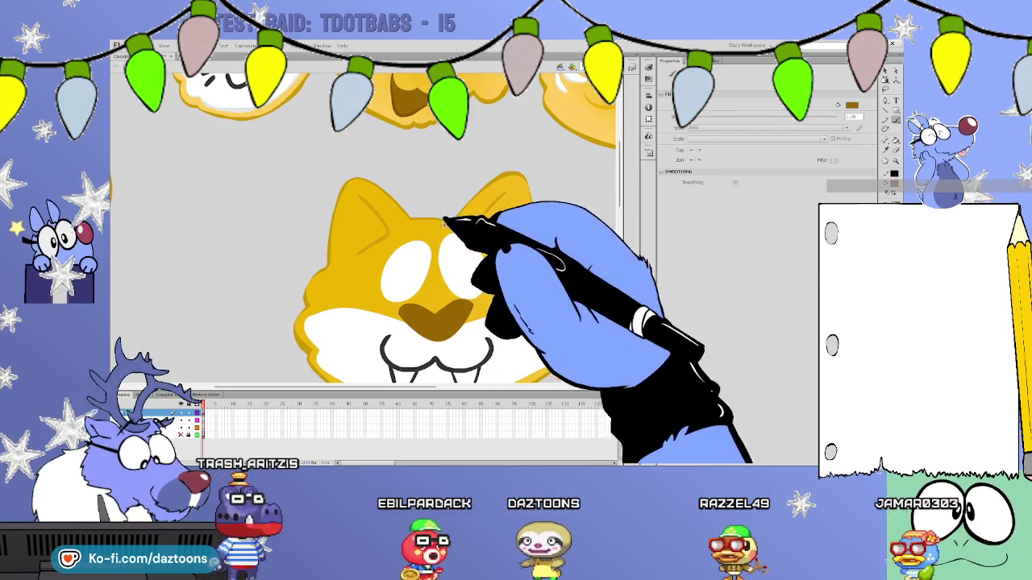
left_click_drag(413, 270, 415, 276)
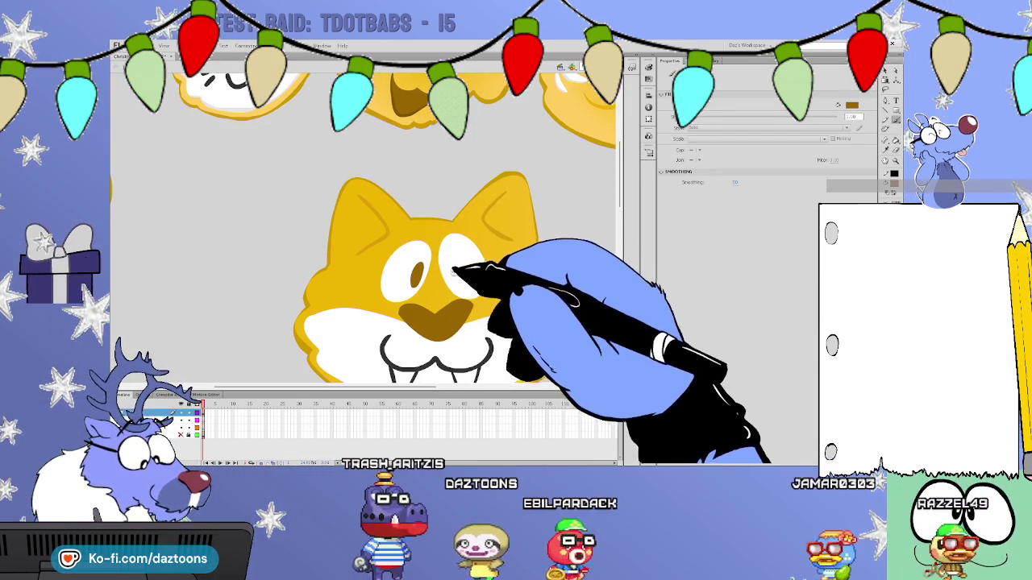
left_click_drag(447, 266, 450, 271)
Sample the mouse cookie's light blue icing colour with the Eyedropper.
scroll(363, 241, "down", 2)
scroll(363, 242, "down", 2)
scroll(363, 242, "up", 3)
scroll(363, 242, "up", 1)
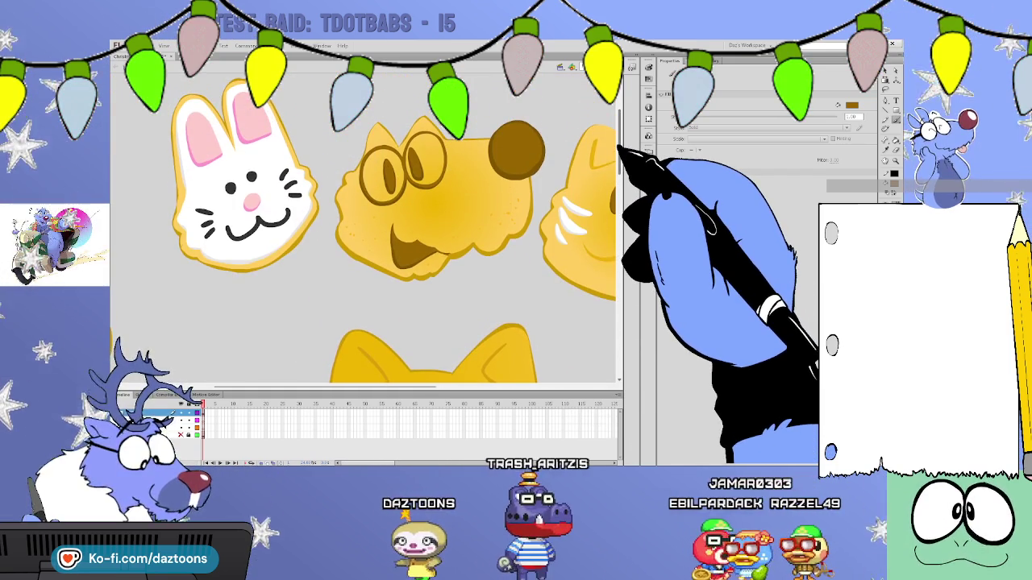
scroll(362, 242, "down", 1)
scroll(362, 242, "down", 2)
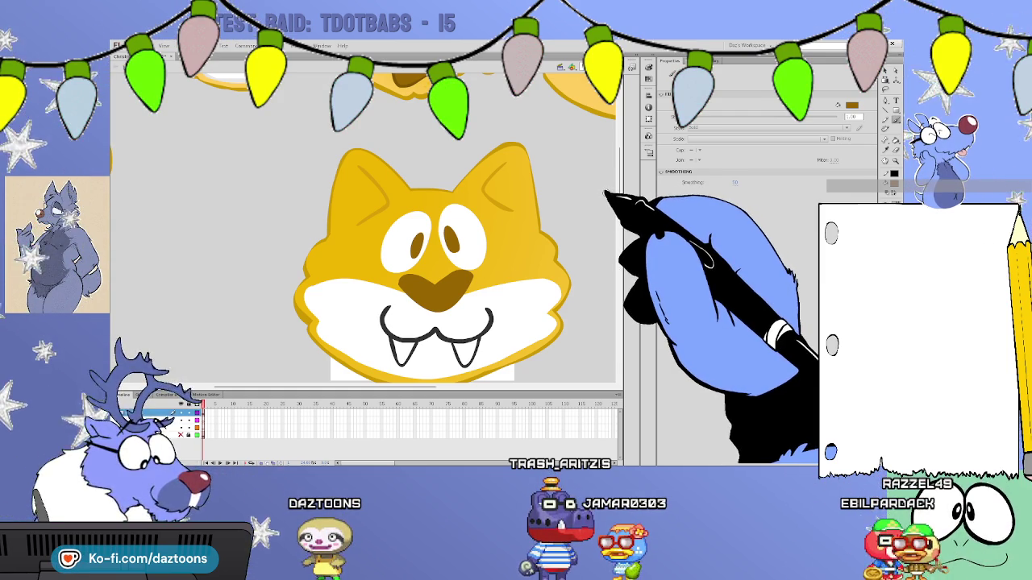
scroll(603, 218, "down", 4)
scroll(603, 226, "down", 1)
scroll(602, 230, "up", 2)
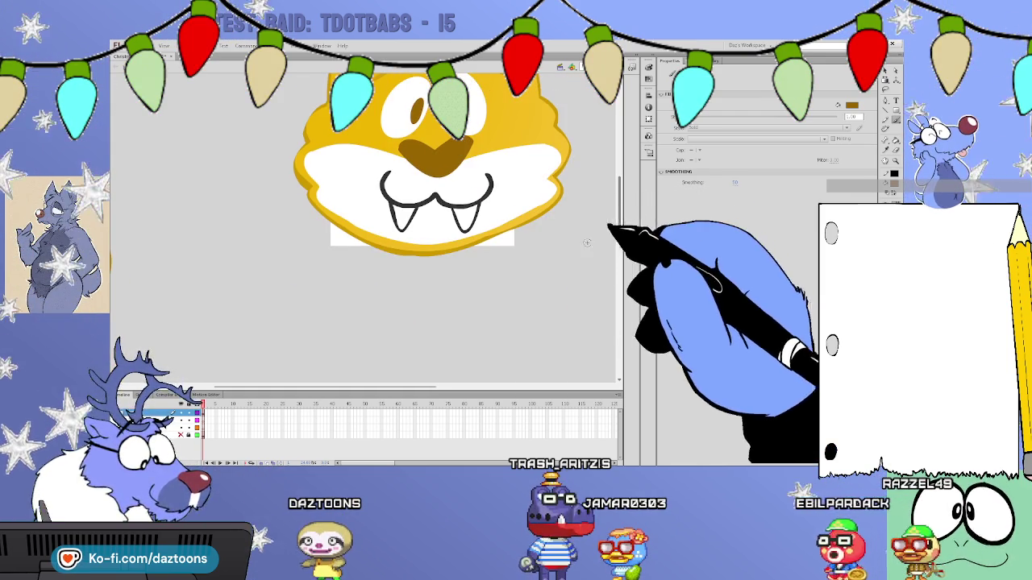
scroll(601, 231, "left", 3)
scroll(601, 231, "left", 2)
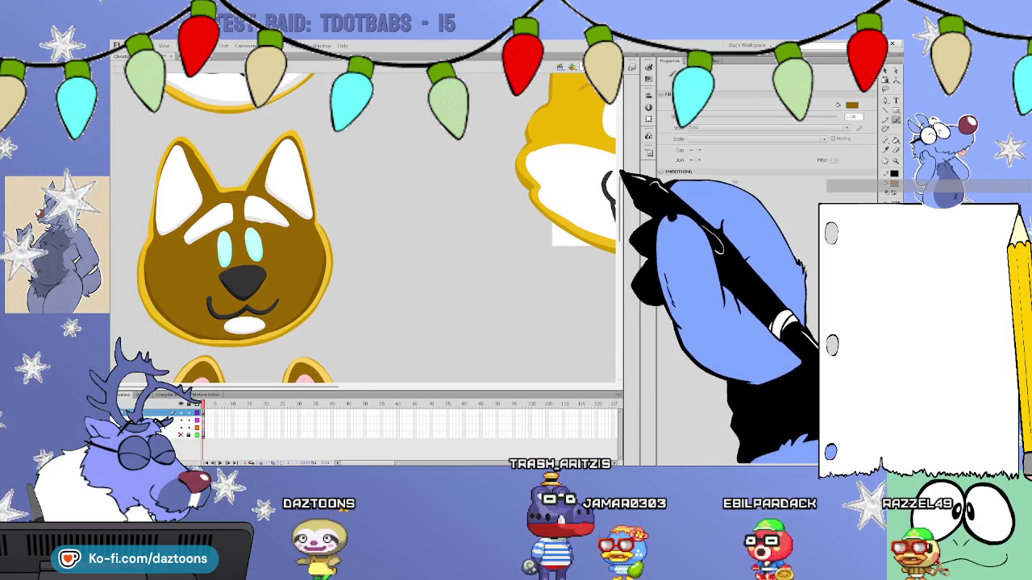
scroll(621, 231, "down", 3)
scroll(617, 274, "down", 3)
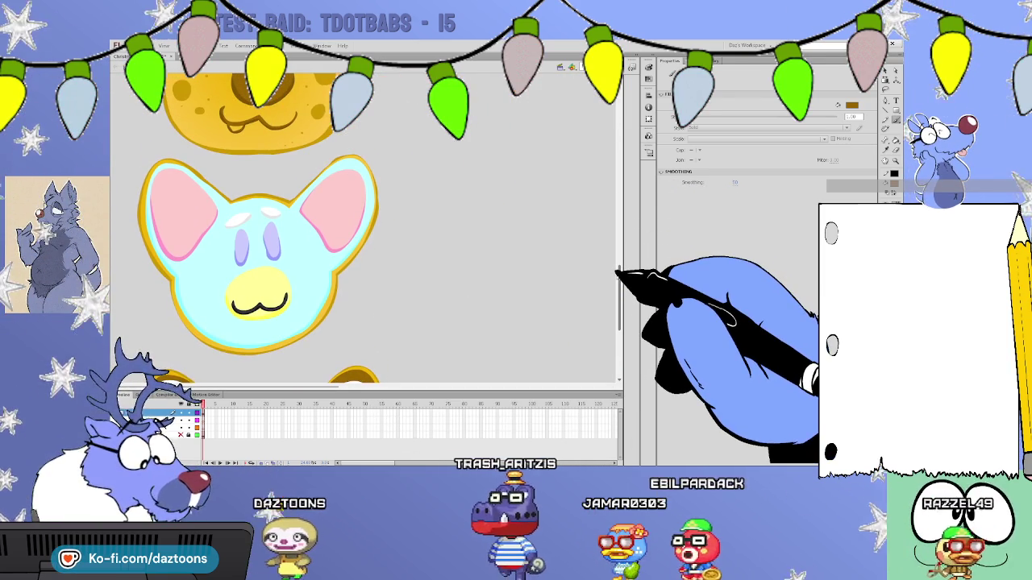
key("i")
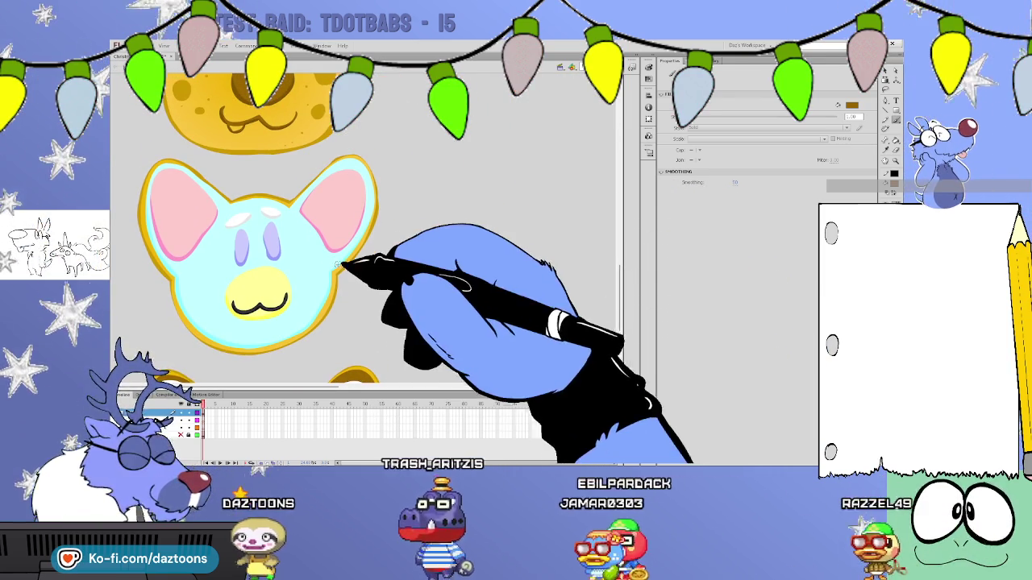
left_click(320, 256)
Return to the cat cookie and select its yellow icing fill.
scroll(622, 266, "up", 5)
scroll(596, 193, "up", 1)
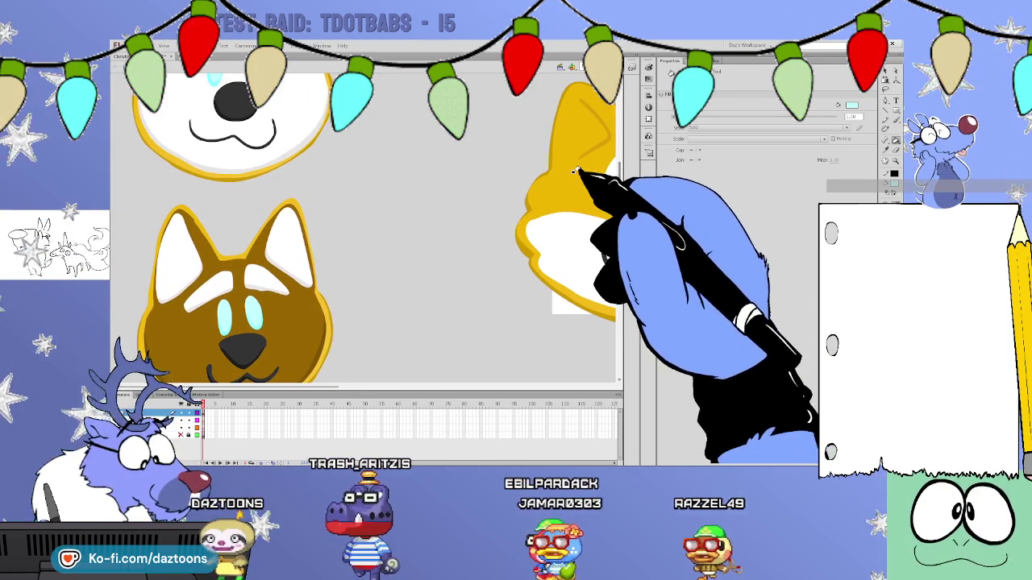
scroll(329, 384, "right", 5)
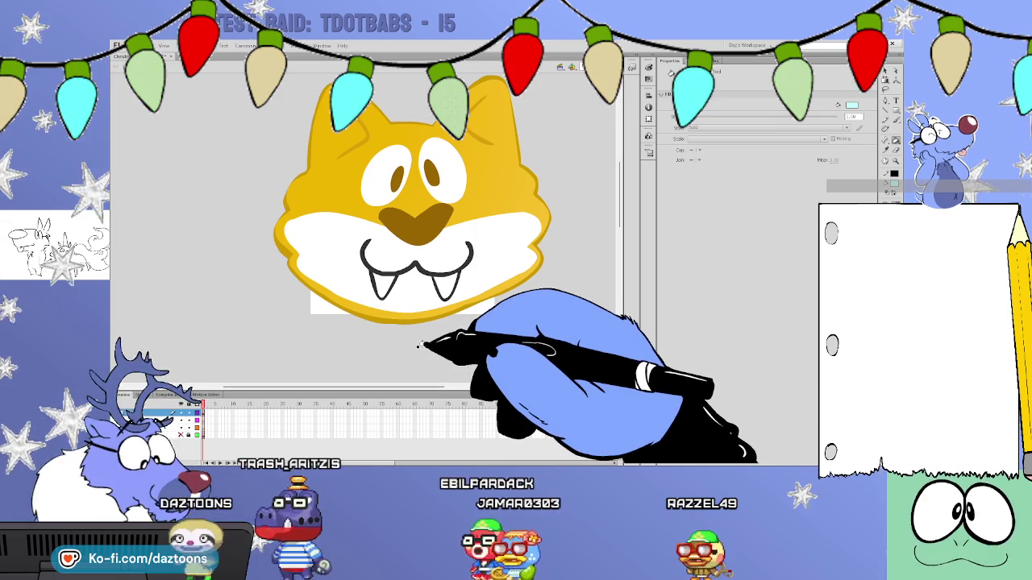
left_click(419, 211)
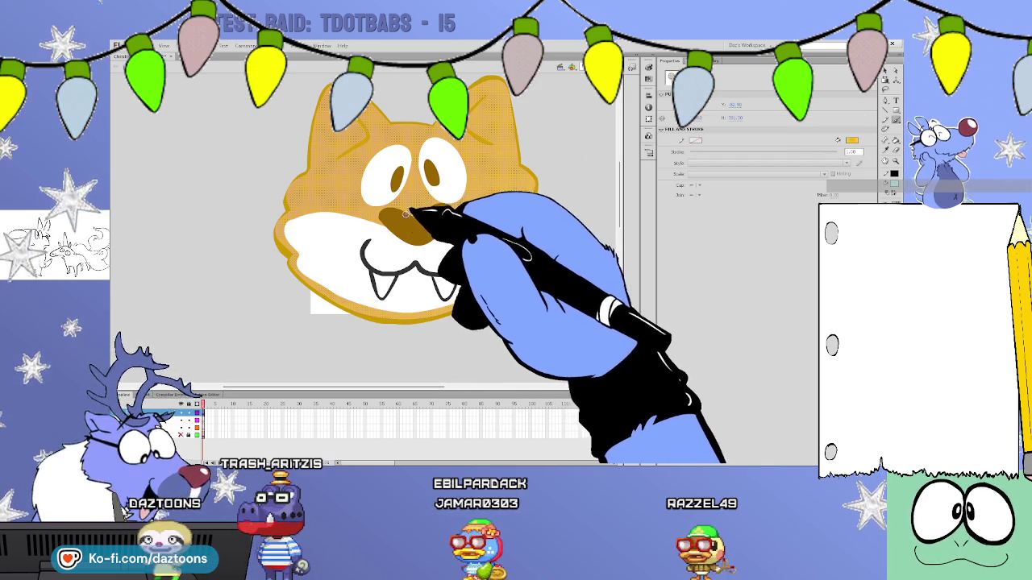
mouse_move(322, 202)
left_mouse_down()
mouse_move(323, 103)
mouse_move(435, 133)
left_mouse_up()
left_click_drag(469, 103, 532, 211)
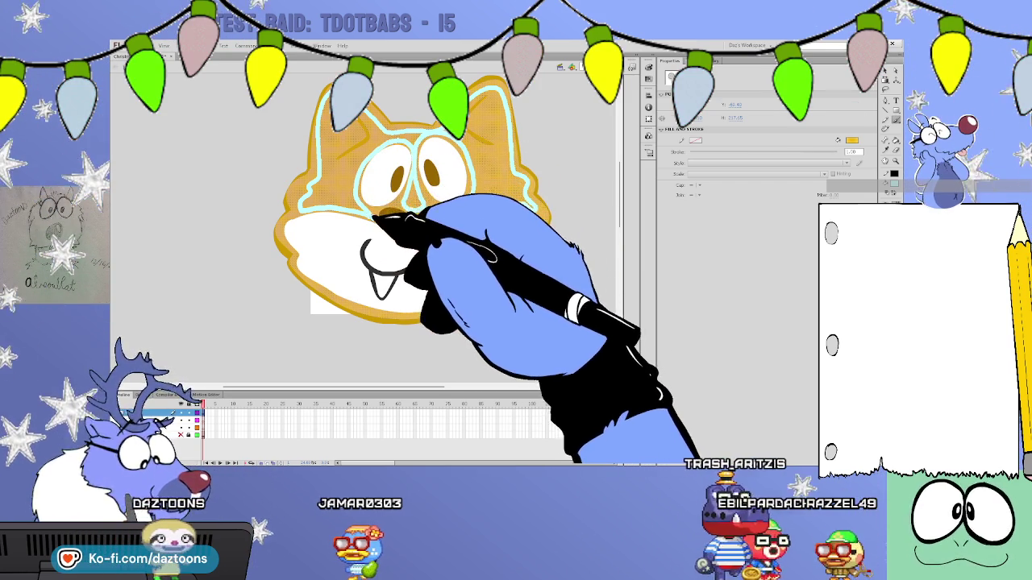
left_click(547, 117)
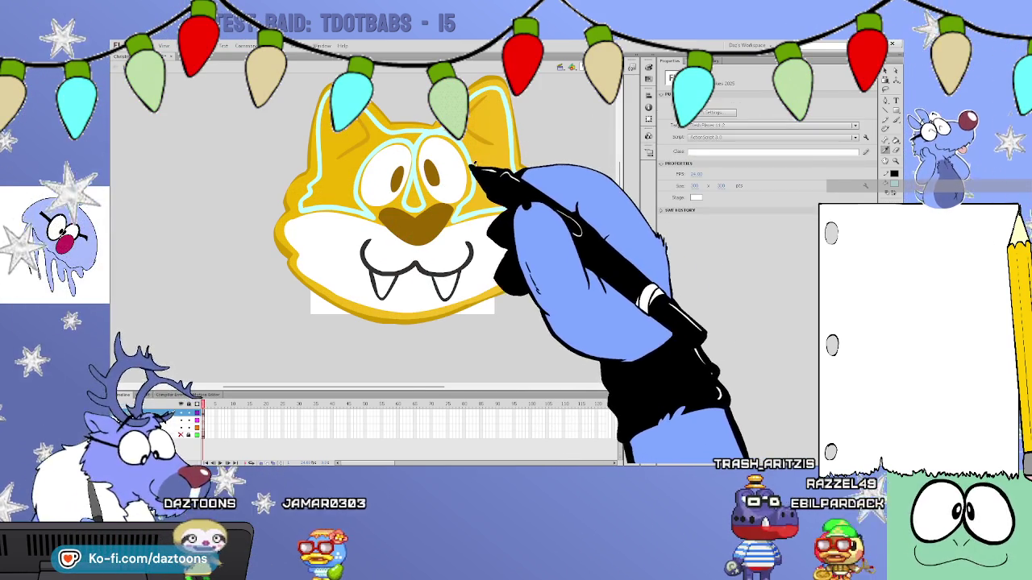
left_click(411, 149)
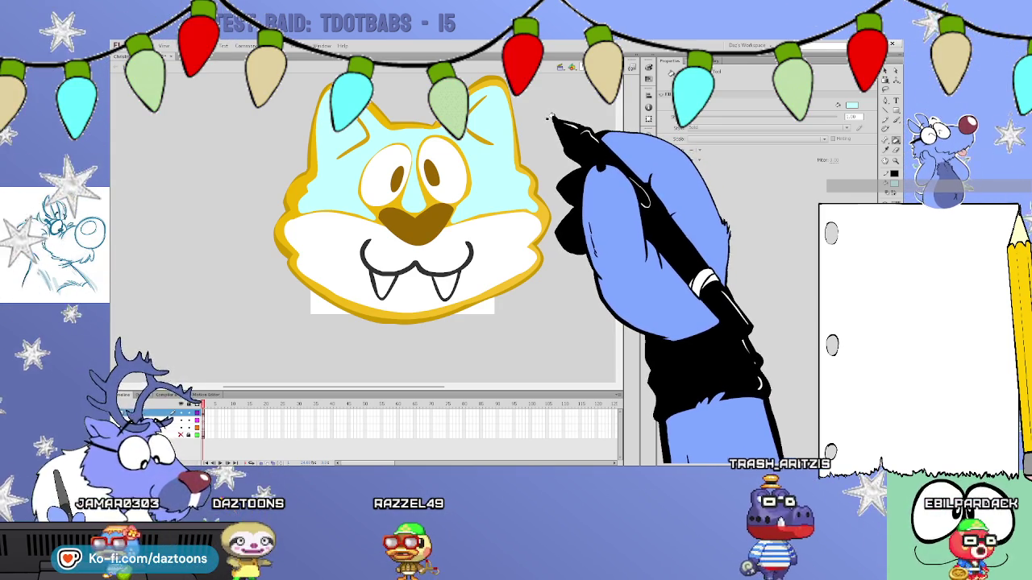
key("ctrl+z")
key("ctrl+z")
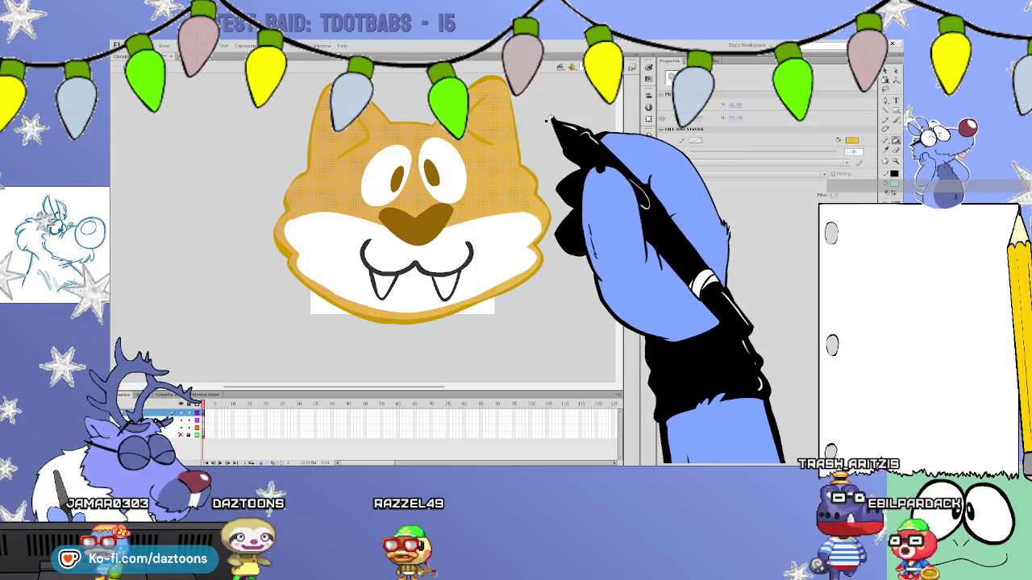
left_click(570, 175)
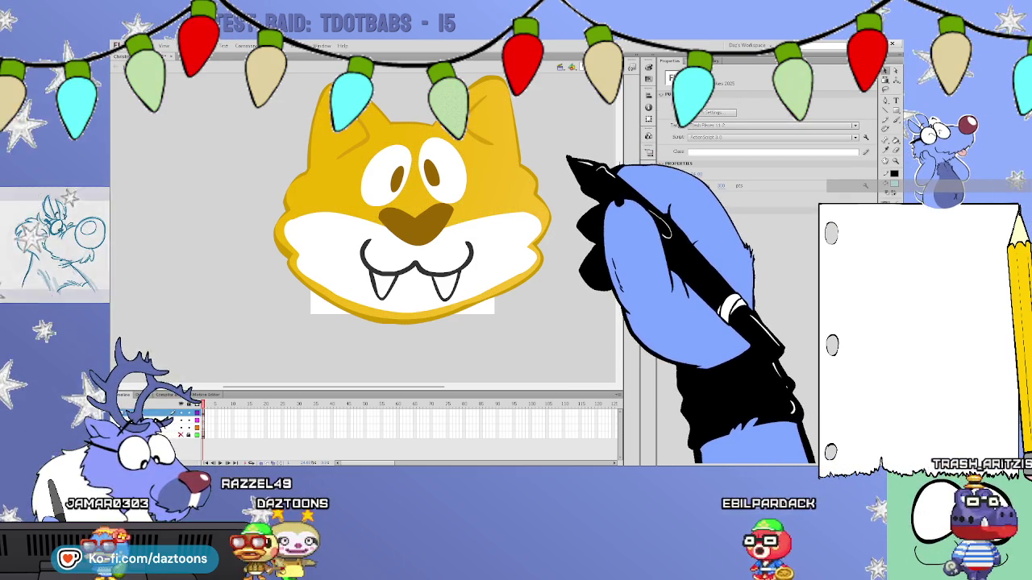
key("ctrl+minus")
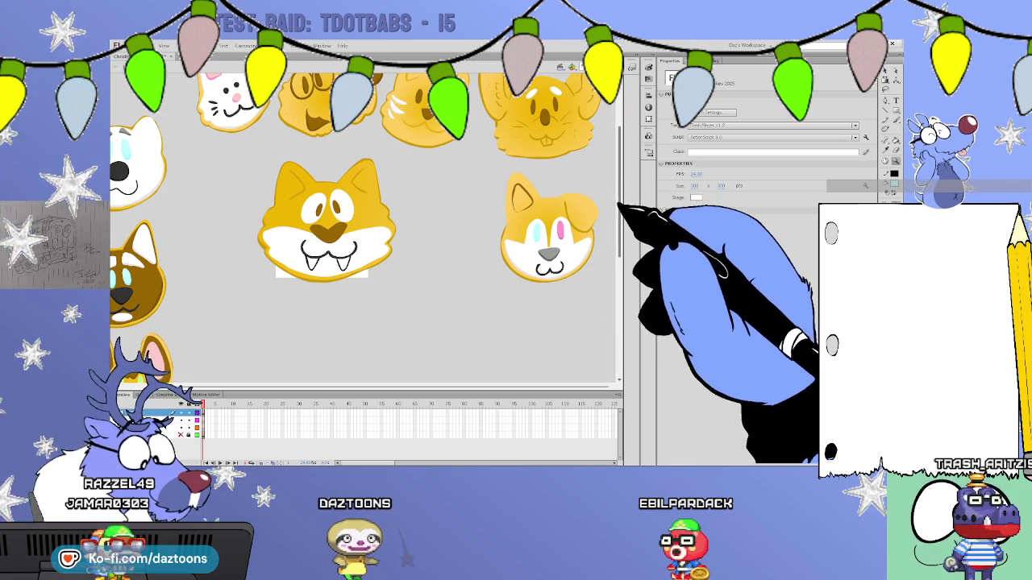
Review the sheet, then choose the Brush tool with brown and zoom back onto the cat.
scroll(616, 193, "up", 2)
mouse_move(618, 192)
left_mouse_down()
mouse_move(614, 323)
mouse_move(616, 187)
left_mouse_up()
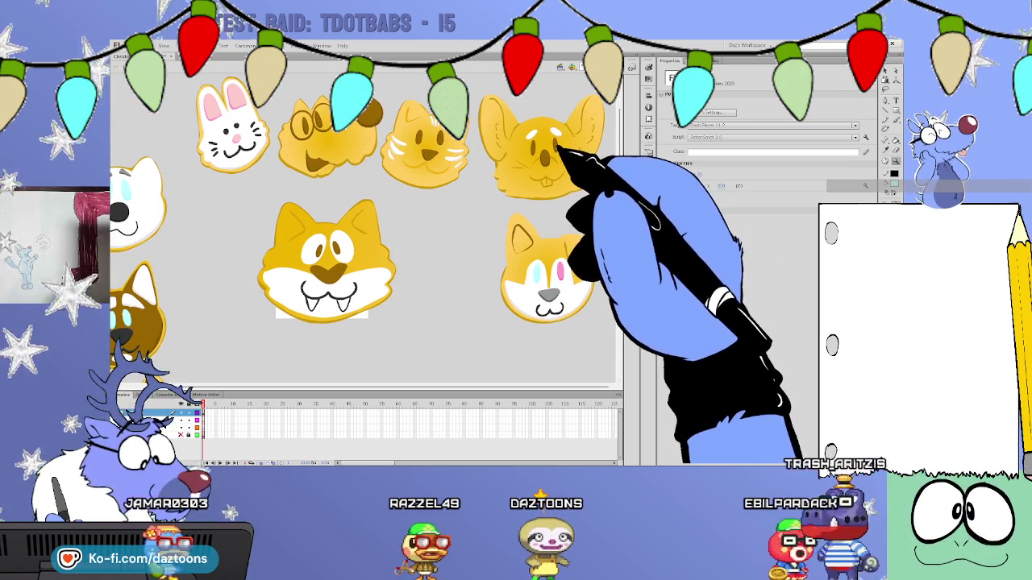
key("b")
left_click(894, 163)
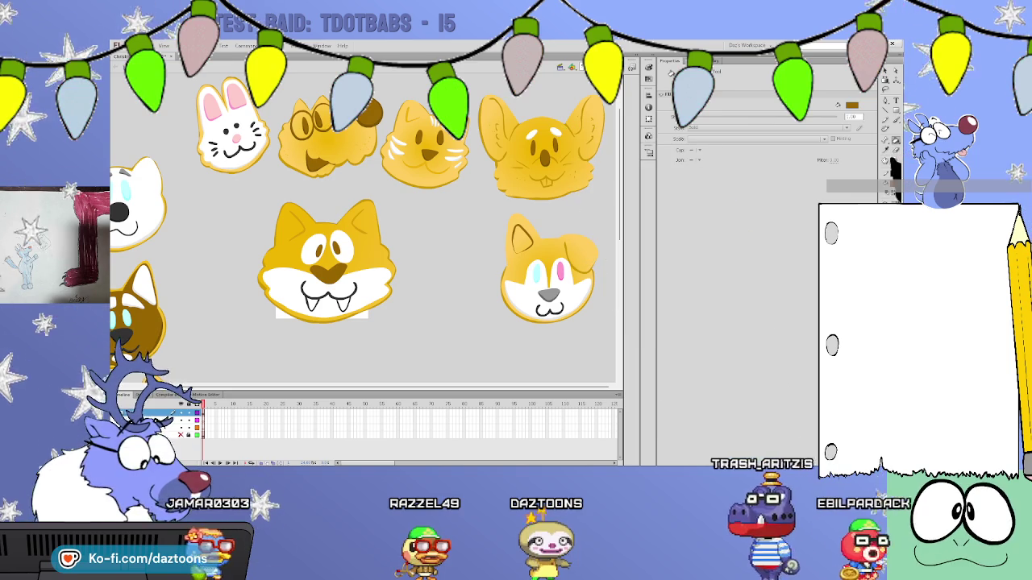
scroll(347, 274, "up", 2)
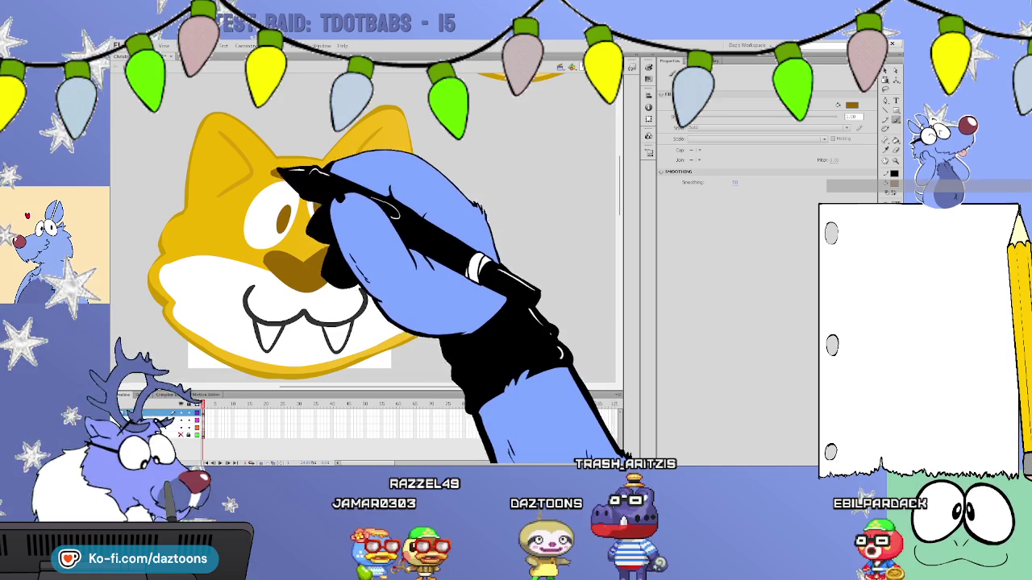
Paint brown brow marks on the cat's forehead and a brown cheek stripe.
mouse_move(316, 168)
left_mouse_down()
mouse_move(333, 166)
mouse_move(292, 171)
left_mouse_up()
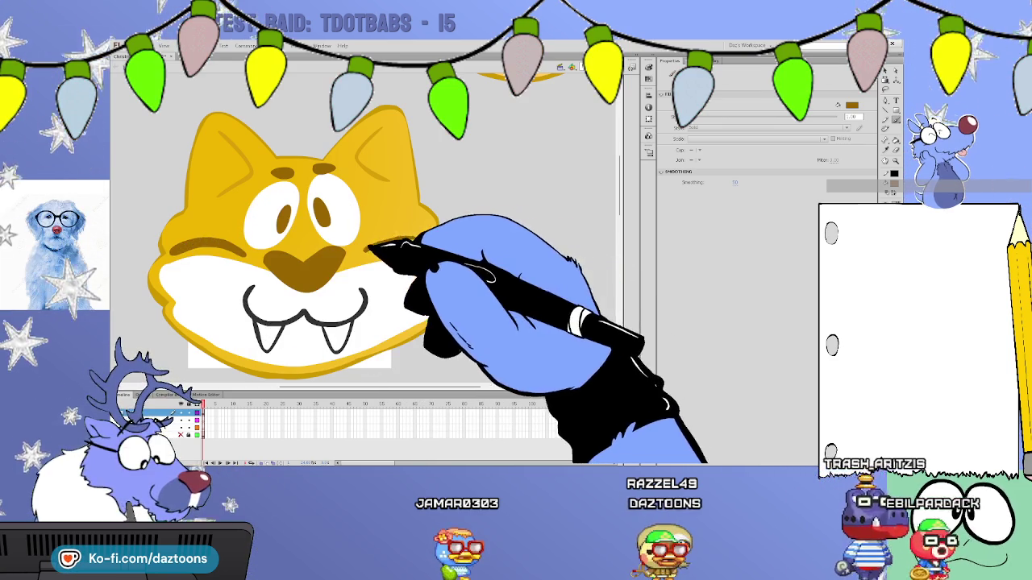
left_click_drag(364, 251, 425, 242)
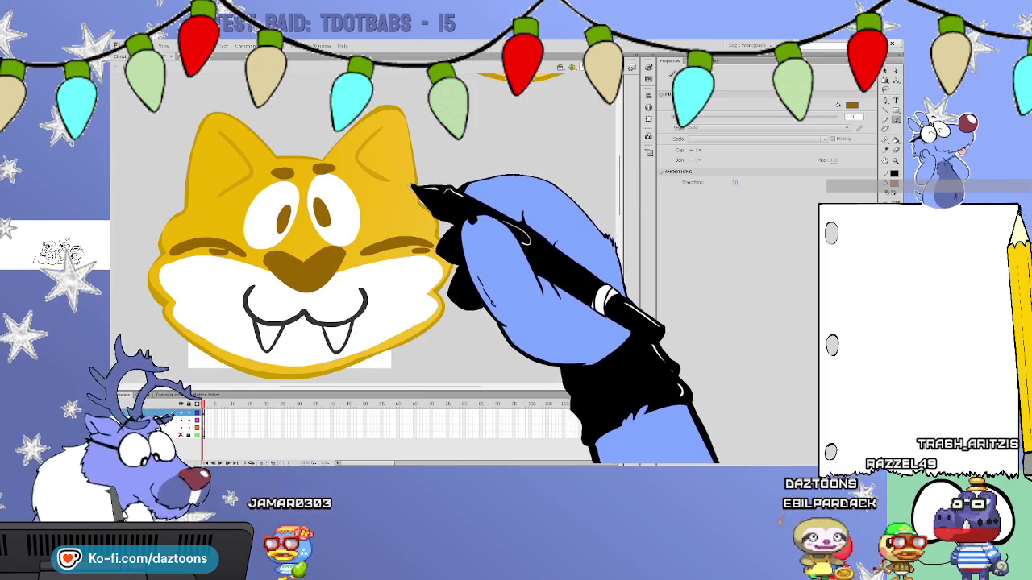
left_click(408, 191)
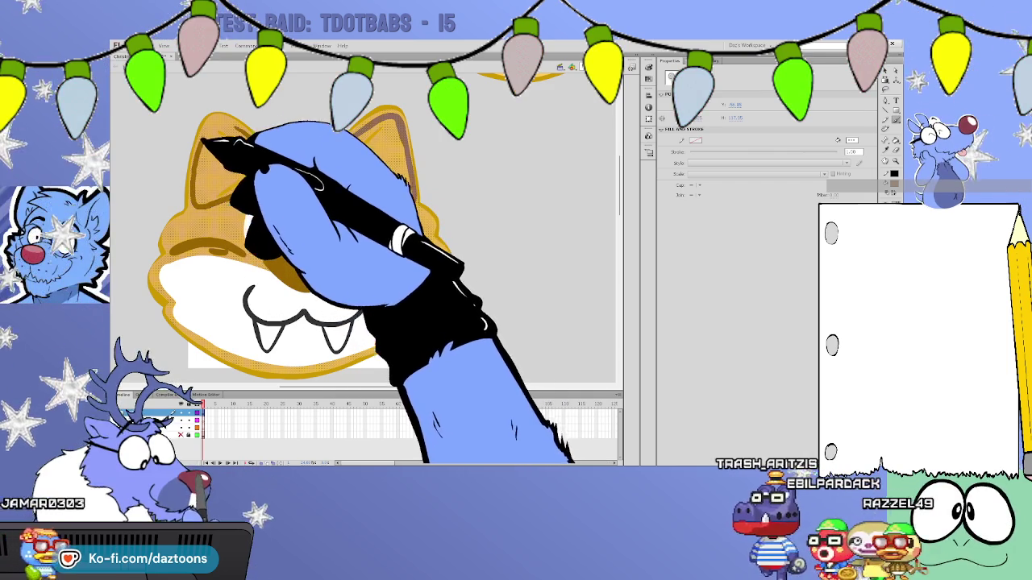
Select the cat's two ear fills and the small mark on the left ear.
left_click(239, 140)
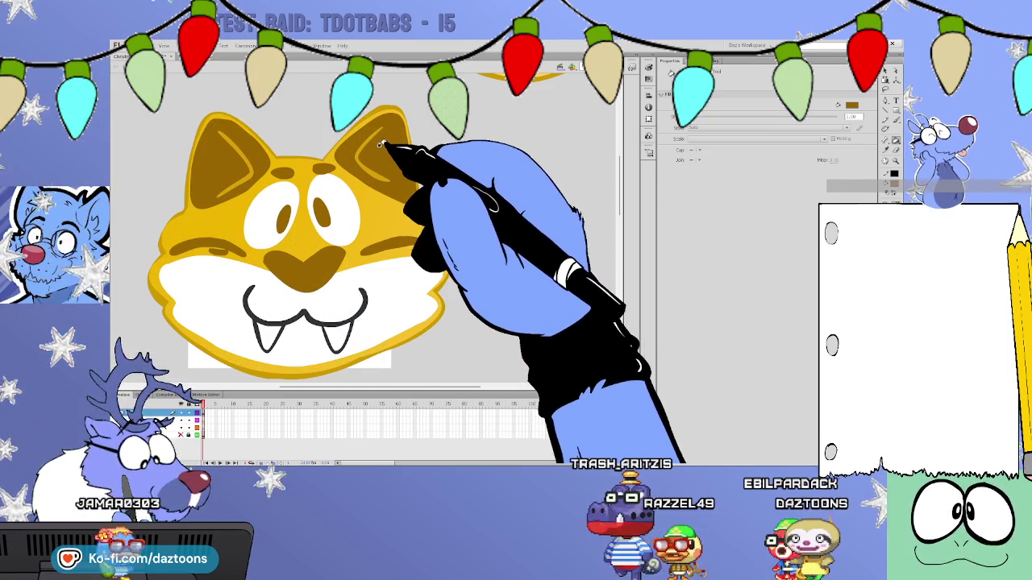
scroll(618, 171, "up", 5)
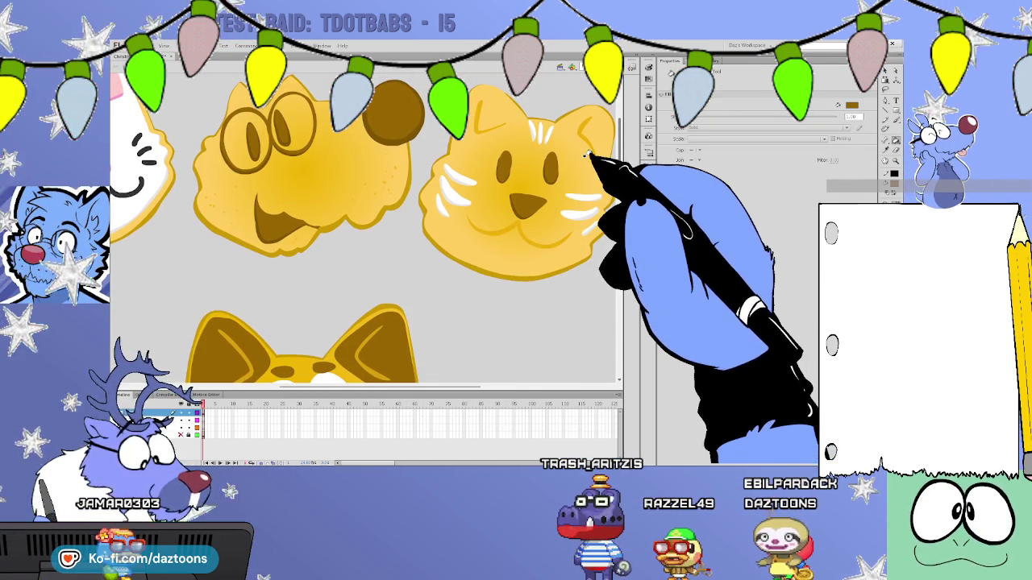
scroll(600, 171, "up", 1)
scroll(604, 181, "down", 5)
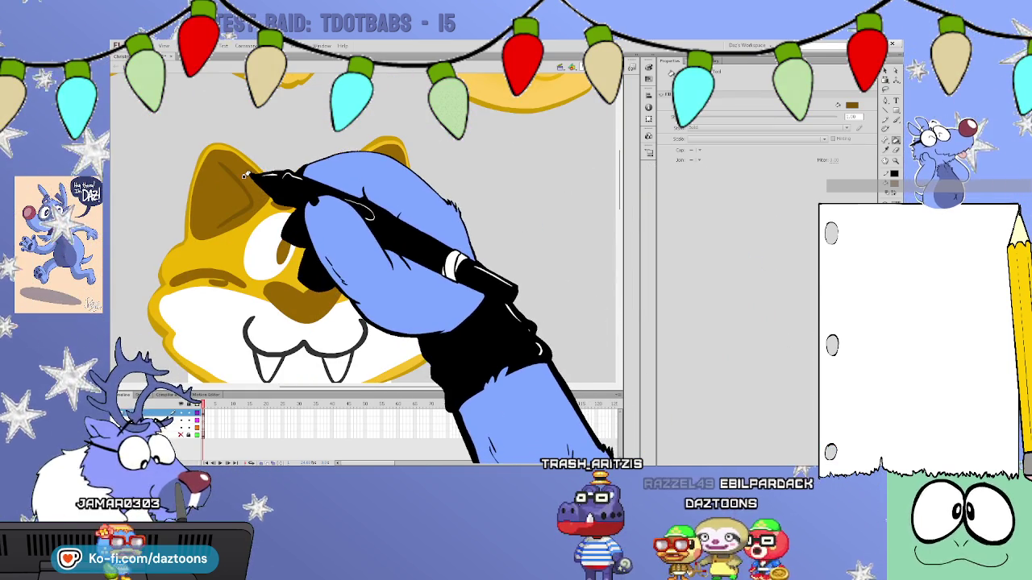
scroll(613, 181, "down", 1)
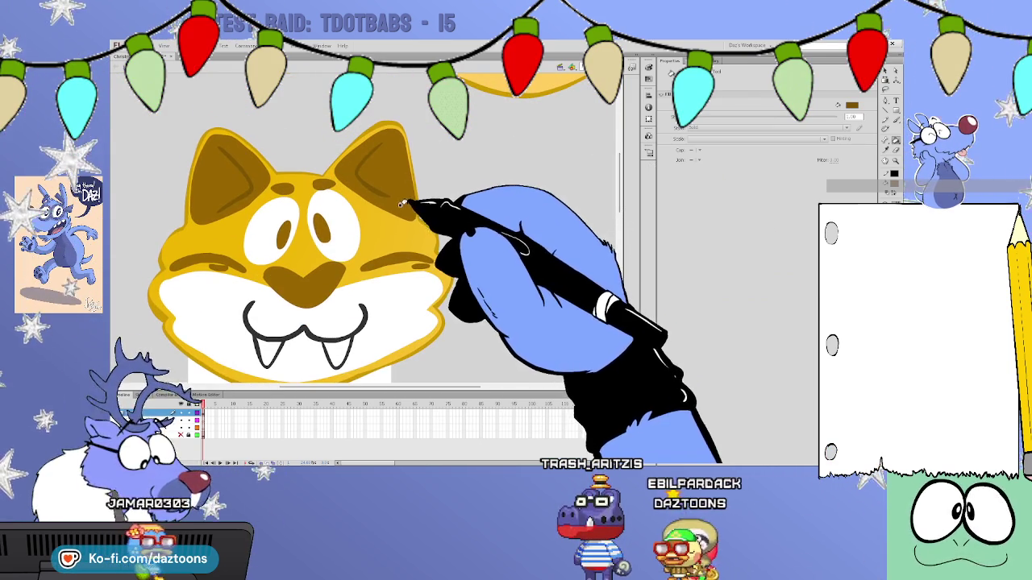
left_click(242, 173, "shift")
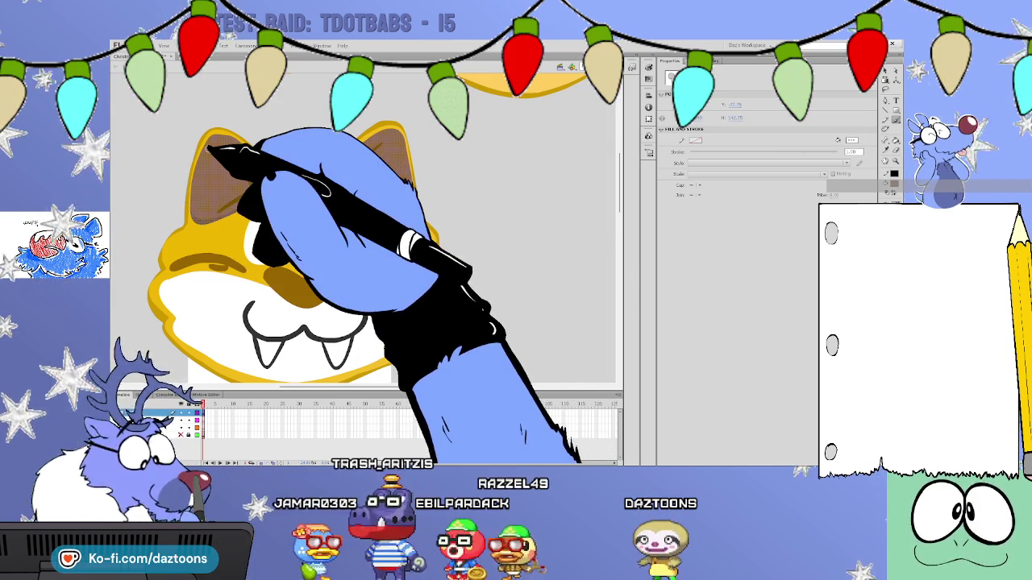
left_click(283, 191)
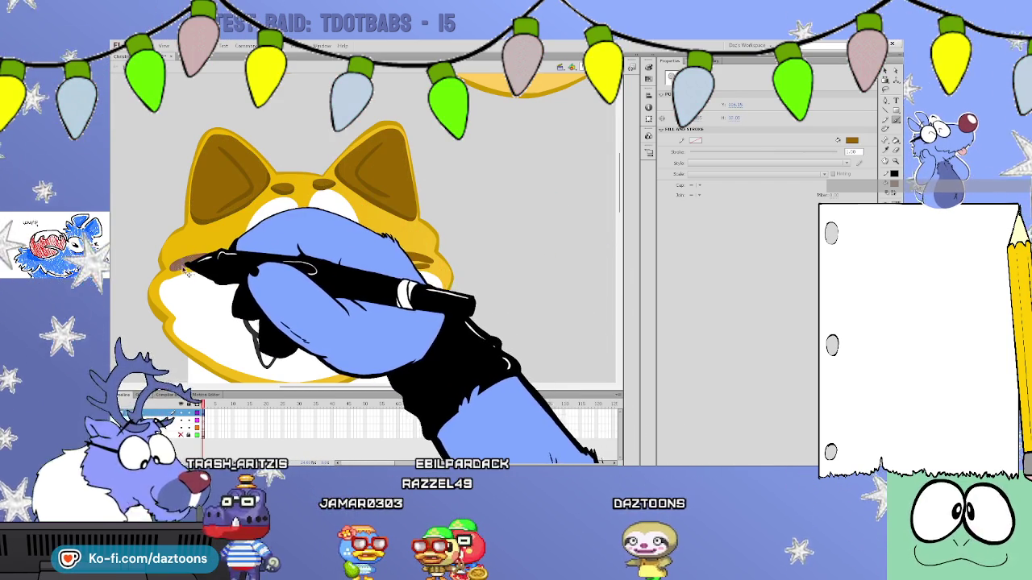
Lengthen the brown stripes on the cat's left and right cheeks.
left_click(172, 270)
mouse_move(200, 260)
left_mouse_down()
mouse_move(237, 266)
mouse_move(208, 264)
left_mouse_up()
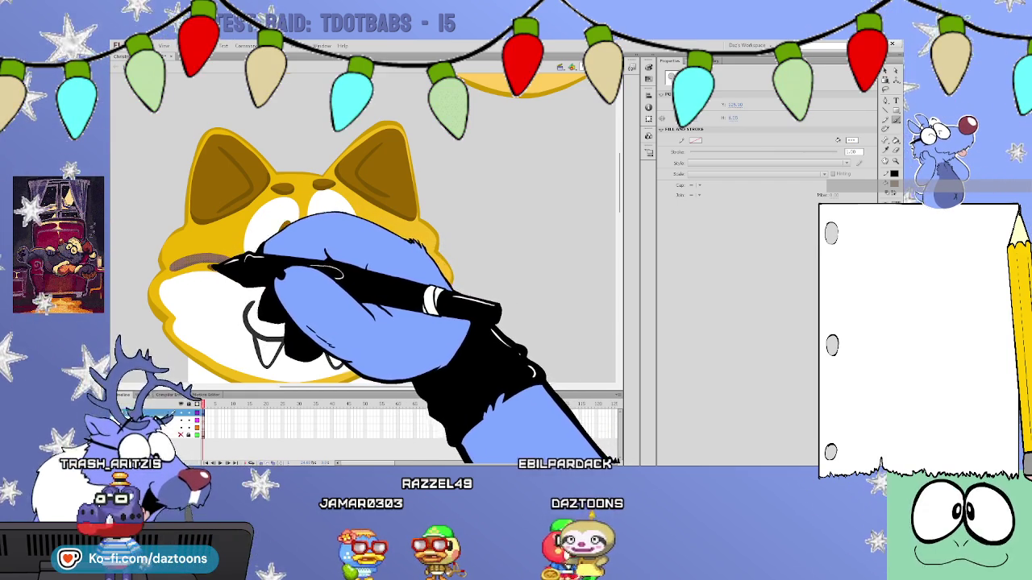
left_click(364, 267)
mouse_move(365, 266)
left_mouse_down()
mouse_move(435, 261)
mouse_move(420, 268)
left_mouse_up()
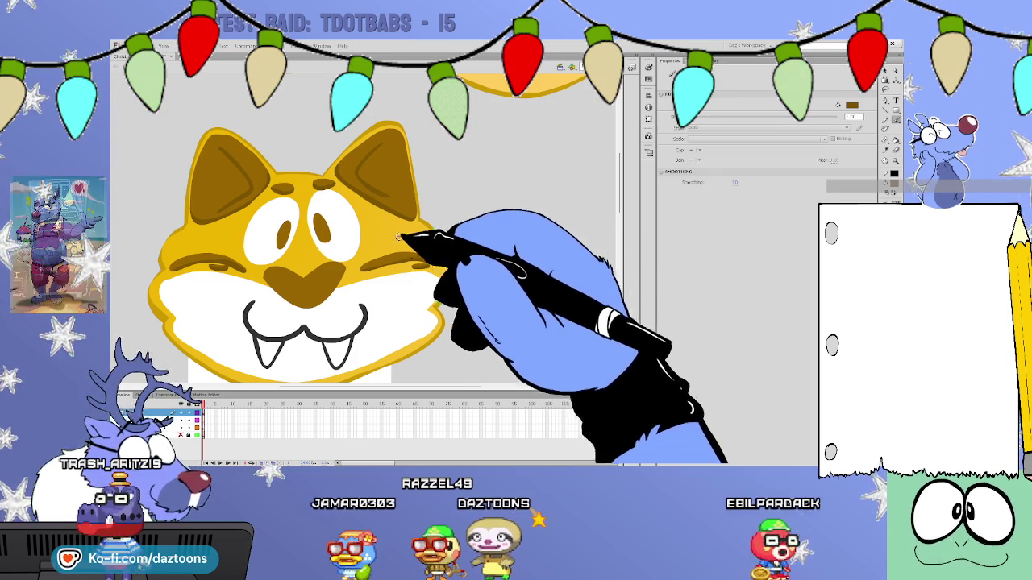
mouse_move(322, 216)
left_mouse_down()
mouse_move(283, 239)
mouse_move(320, 235)
left_mouse_up()
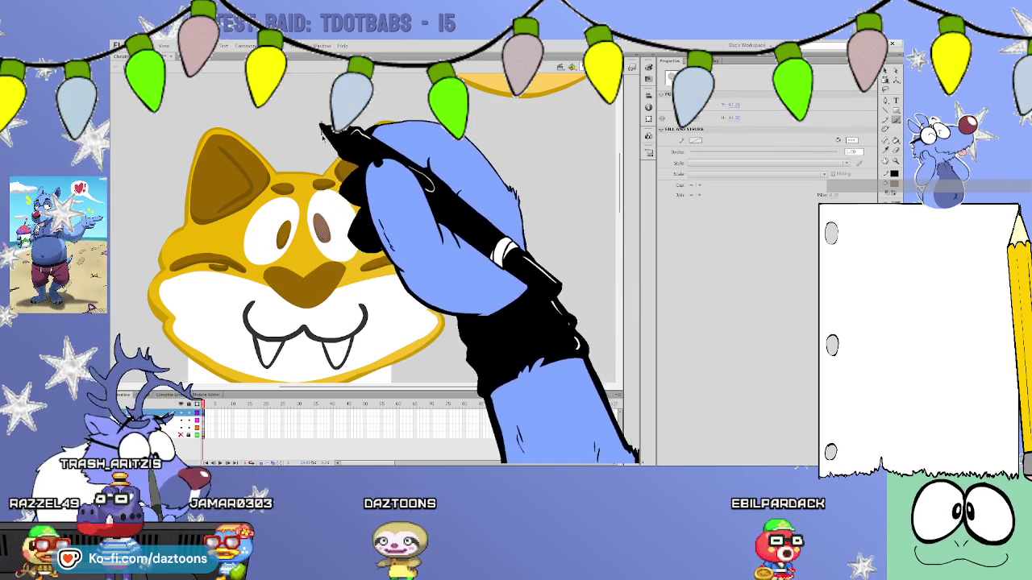
left_click_drag(621, 212, 622, 171)
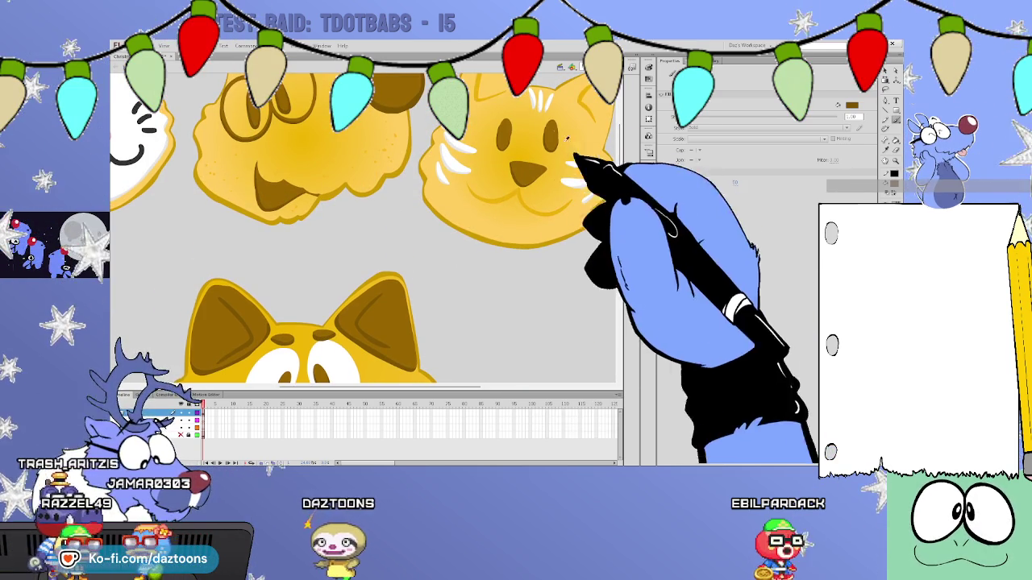
left_click_drag(620, 154, 617, 192)
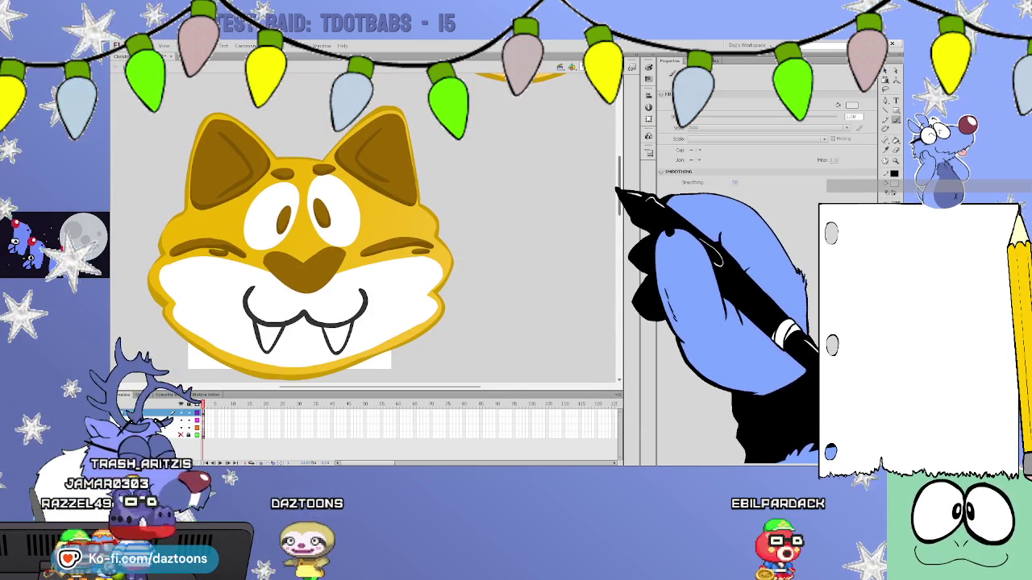
left_click(257, 205)
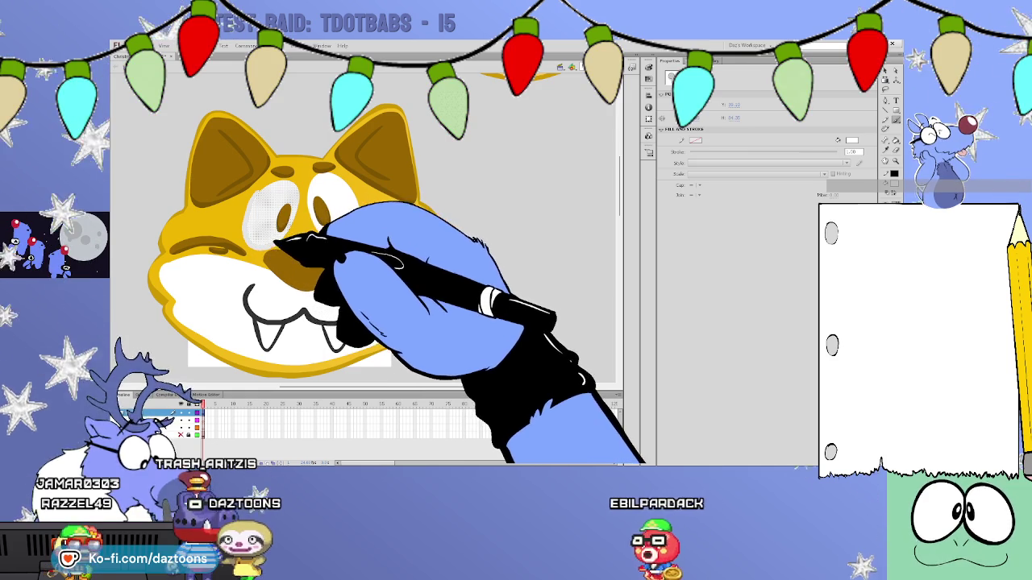
left_click(315, 206)
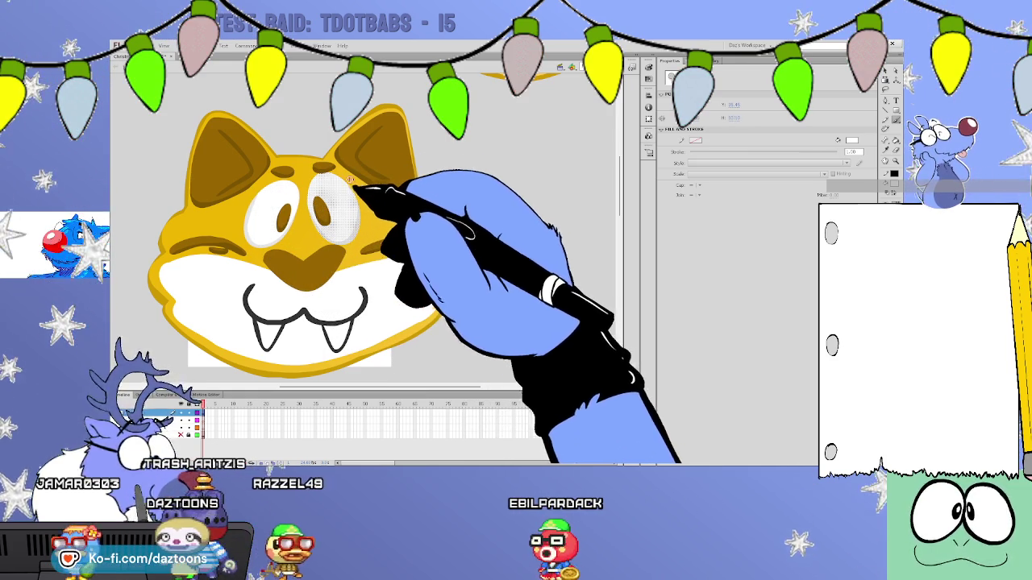
left_click(344, 156)
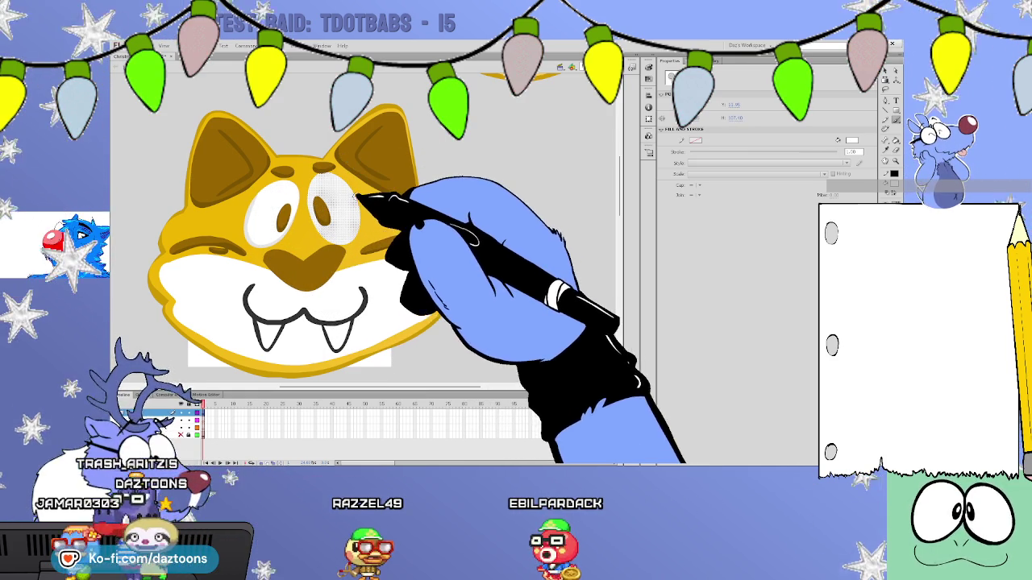
left_click(361, 210)
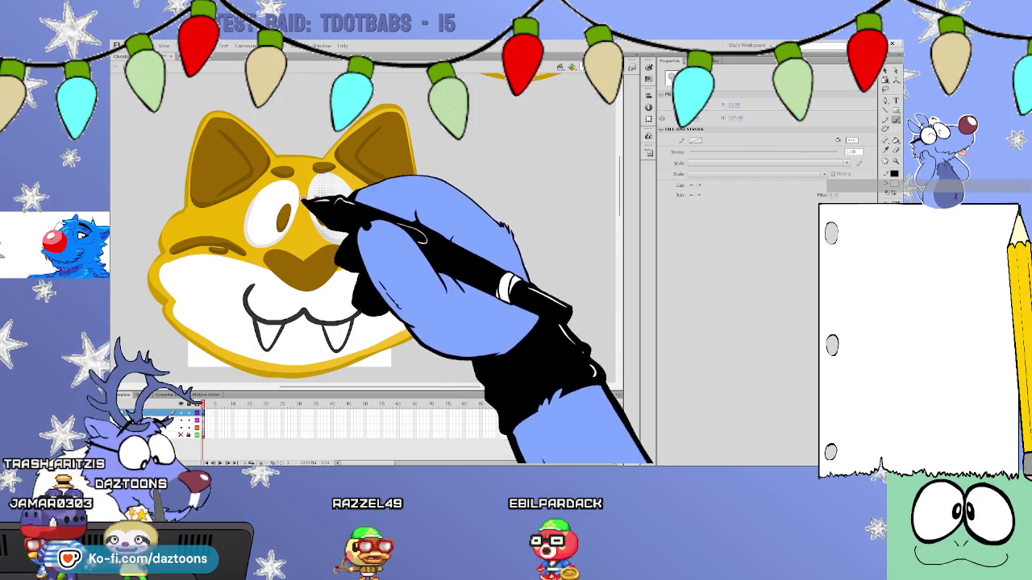
left_click(360, 226)
left_click(322, 155)
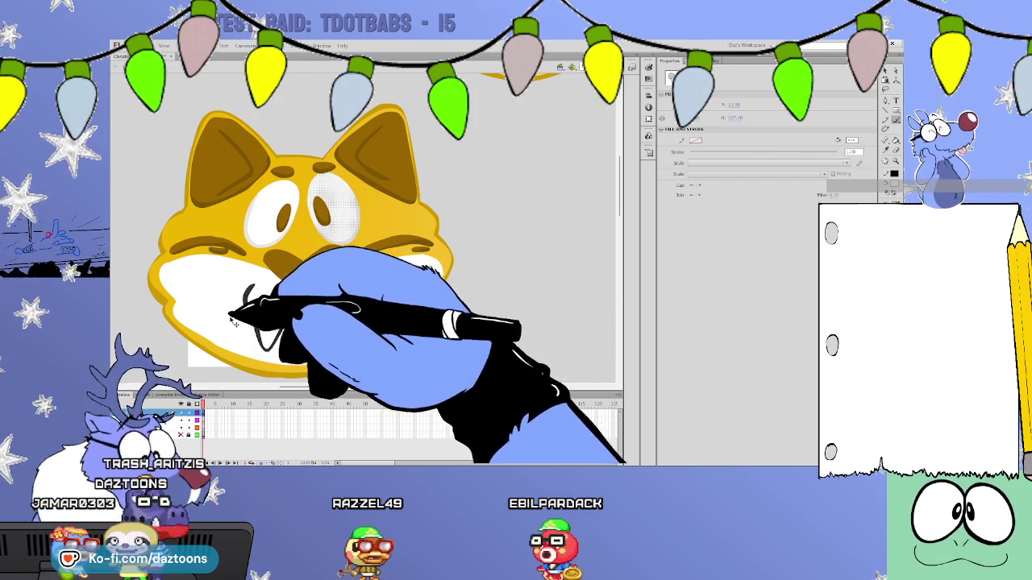
left_click(169, 269)
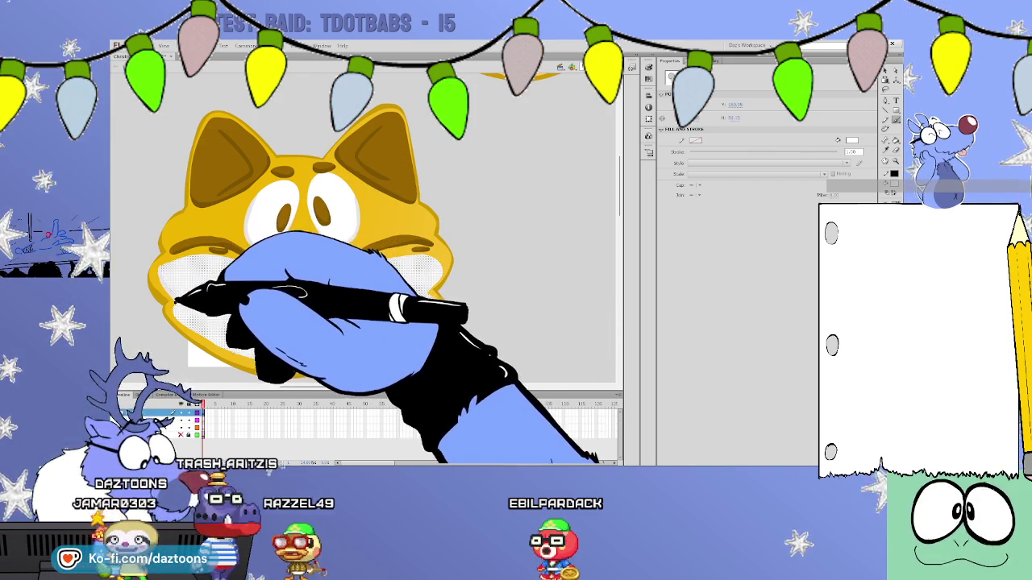
left_click(169, 297)
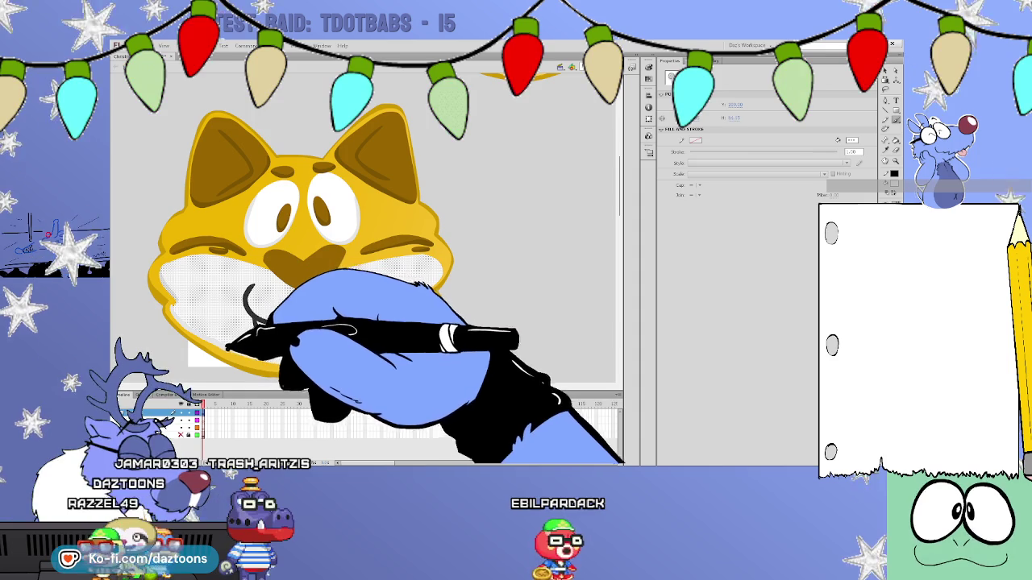
left_click(295, 365)
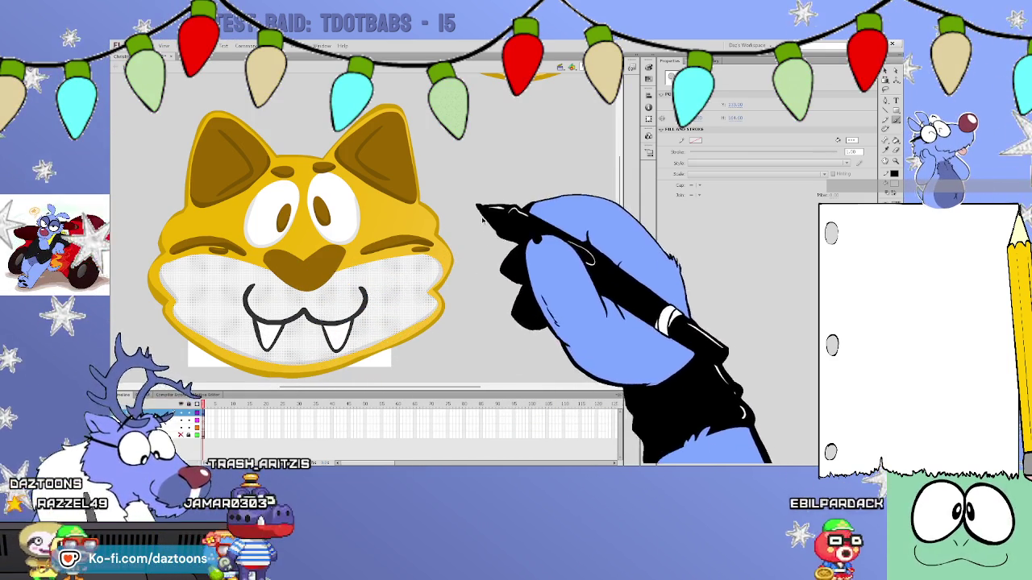
key("y")
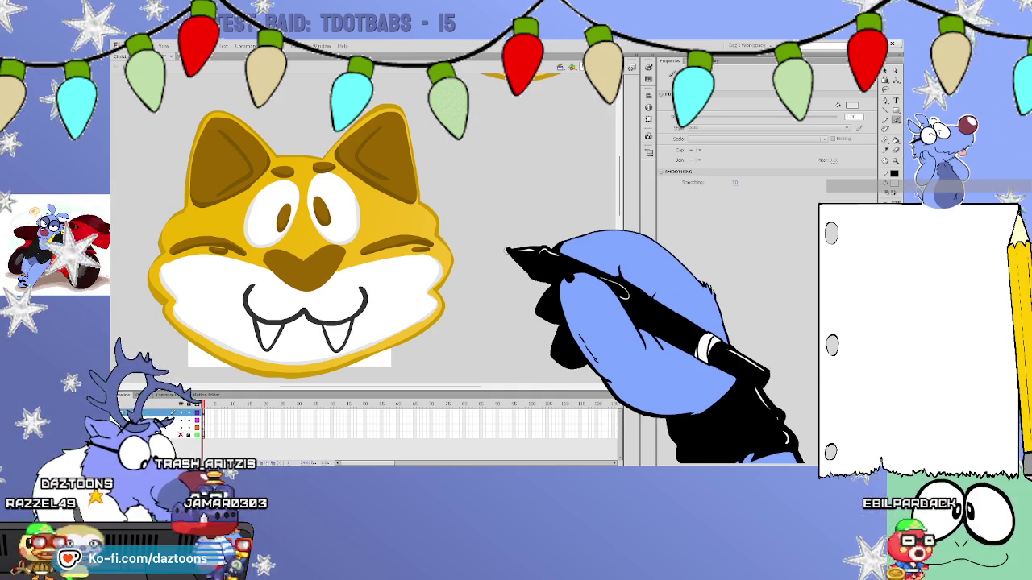
Set brown as the fill colour and select the cat's nose shape.
key("i")
left_click(232, 167)
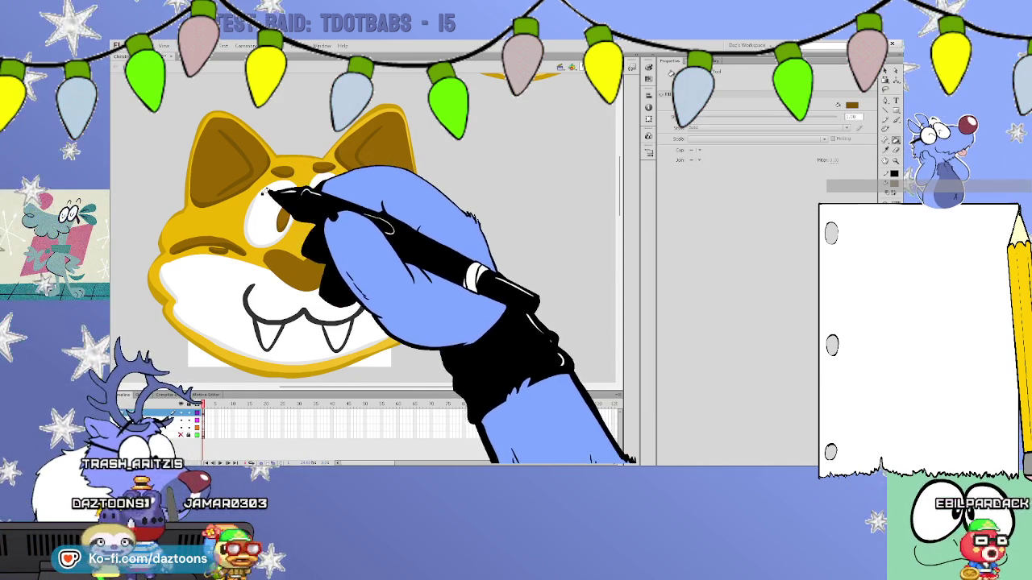
key("y")
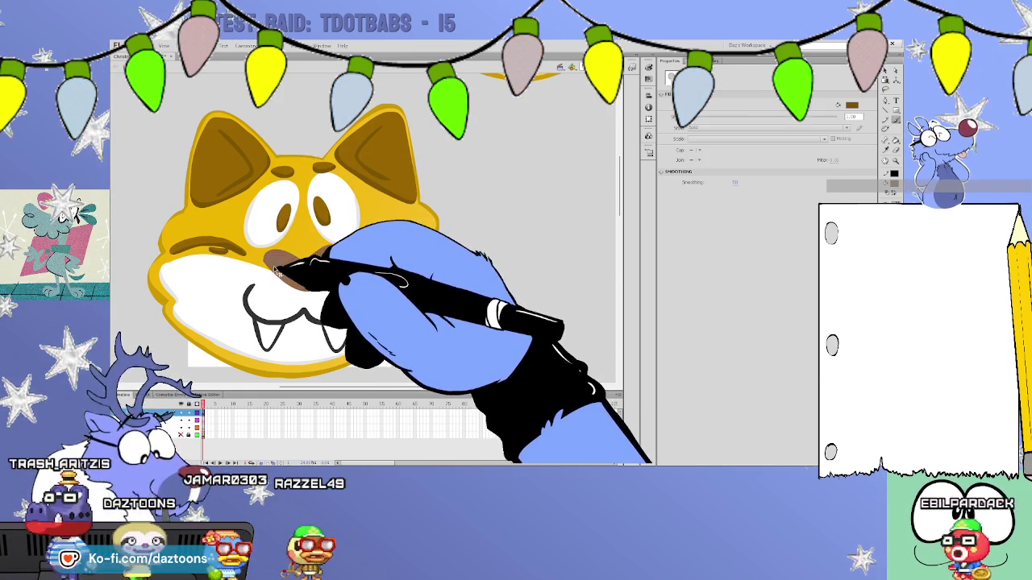
key("v")
left_click(270, 260)
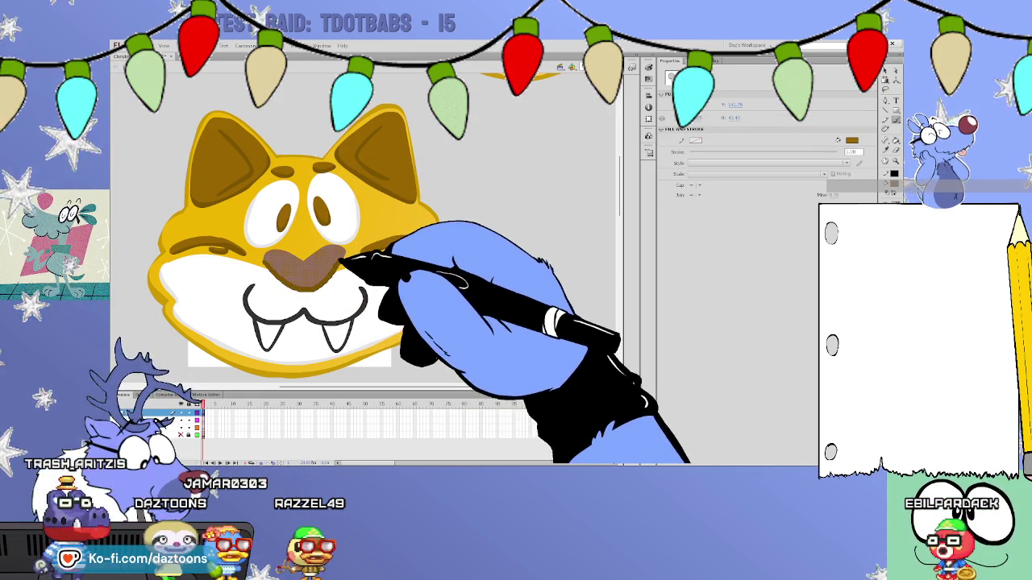
left_click(511, 226)
Sample the cat face's yellow as the current colour and ready the Brush tool.
key("y")
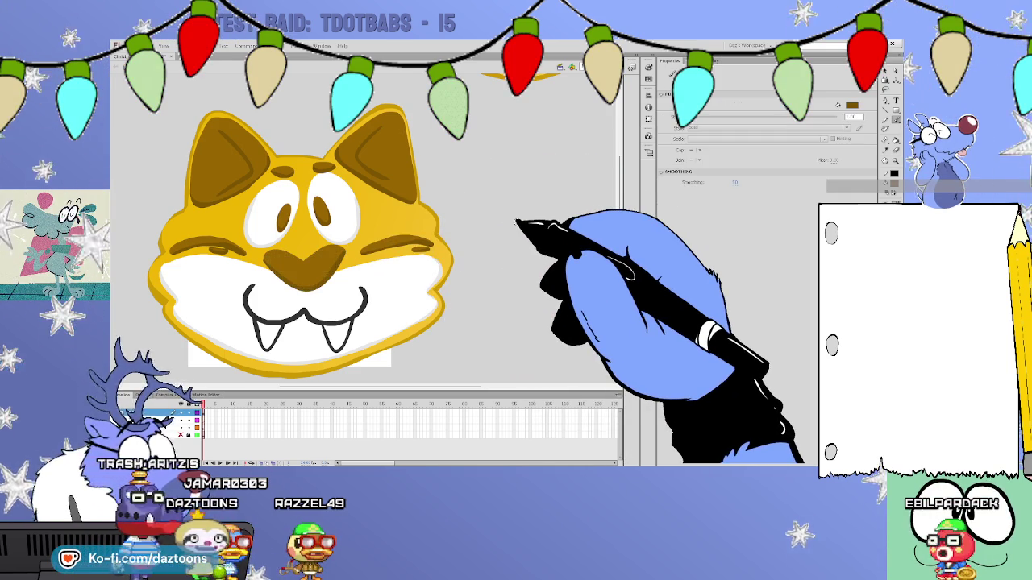
left_click(895, 139)
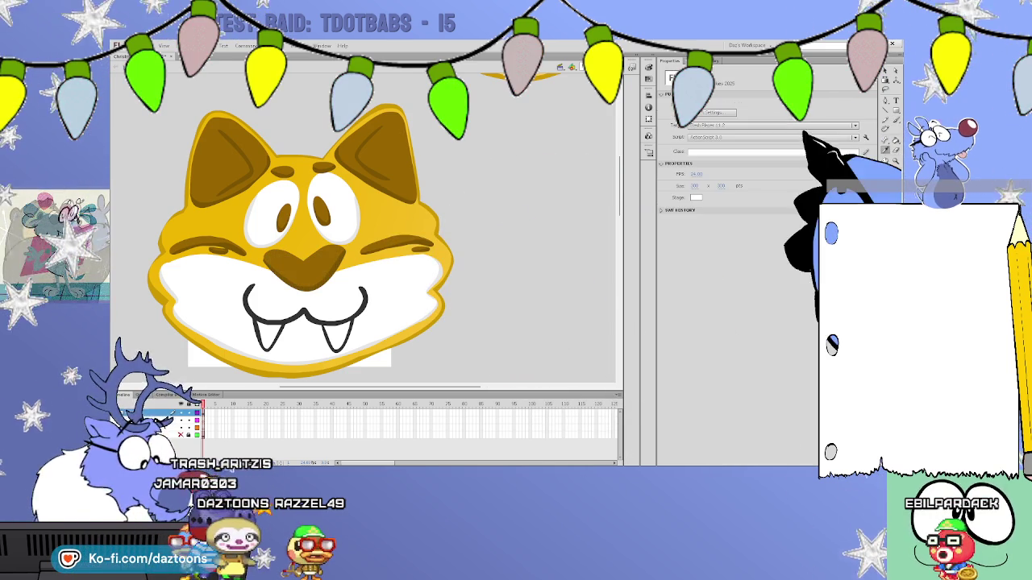
left_click(373, 231)
key("b")
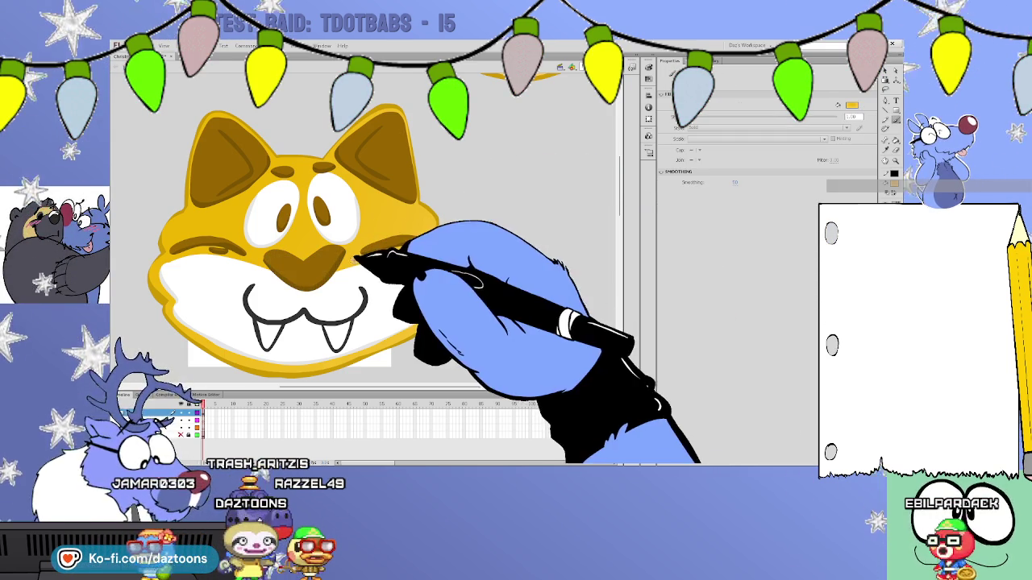
key("v")
left_click(343, 274)
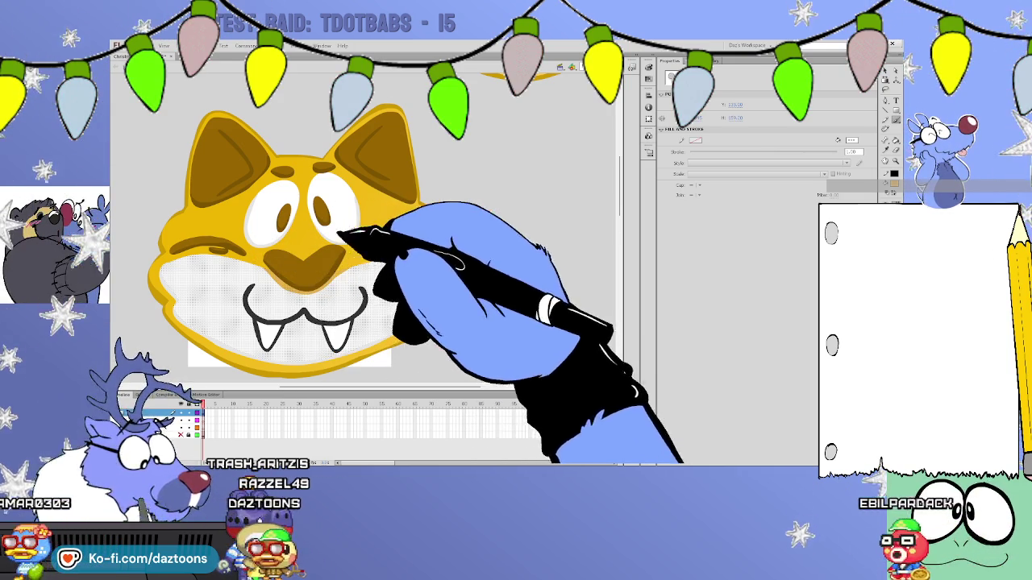
left_click(486, 247)
key("b")
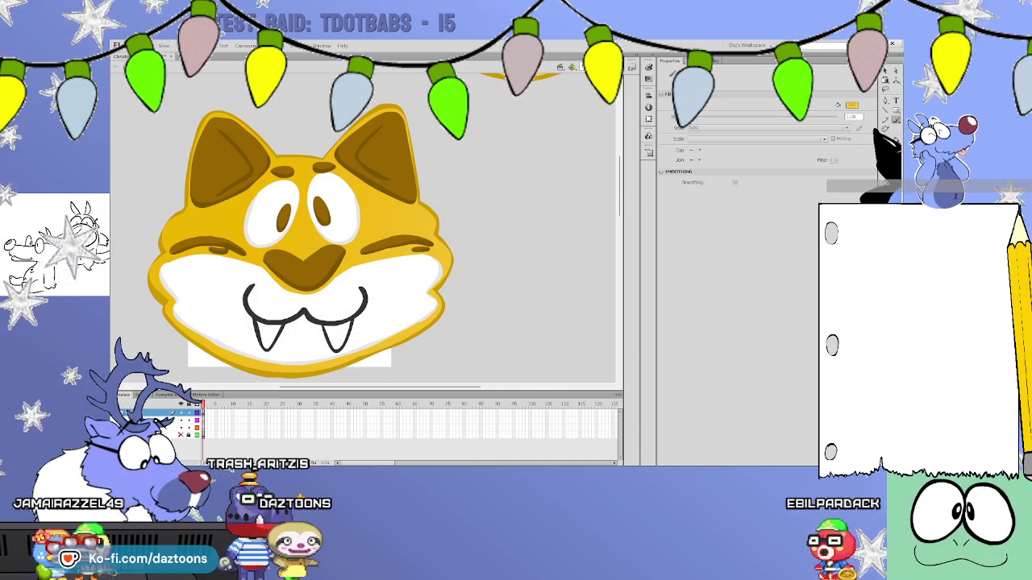
left_click(891, 168)
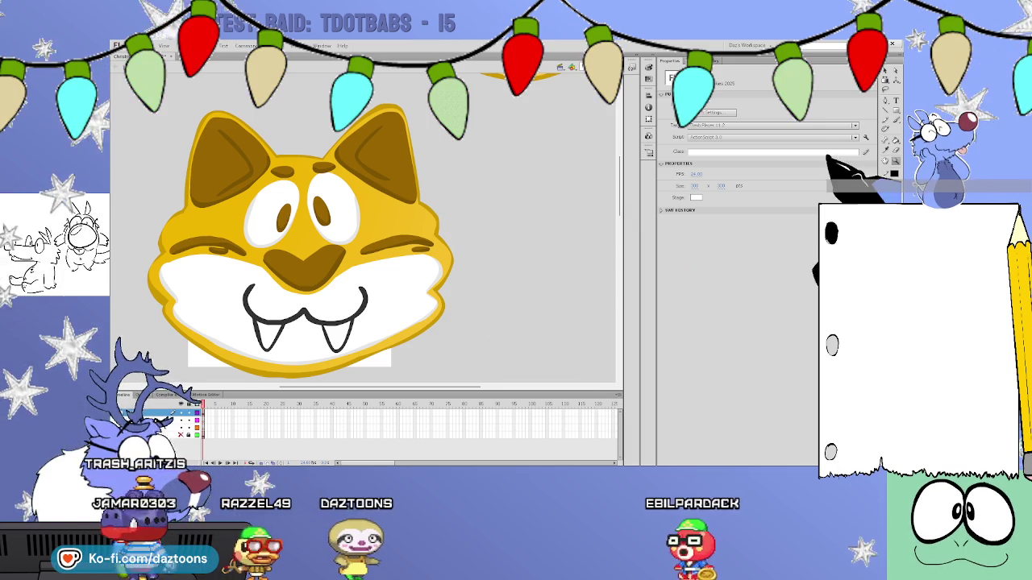
Brush freckle dots on the cheeks, then drag the whole cat cookie to the sheet's right.
key("y")
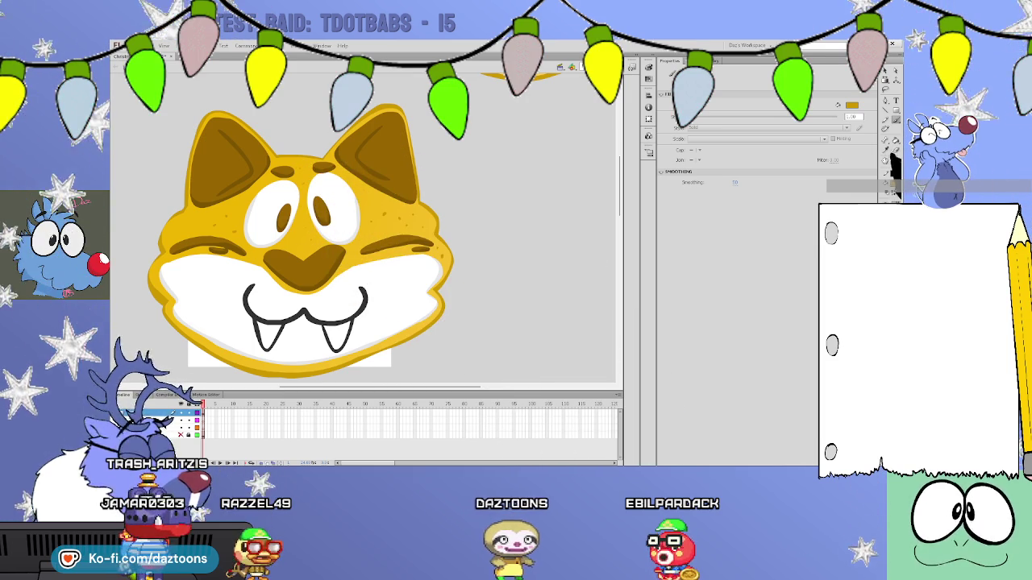
key("ctrl+minus")
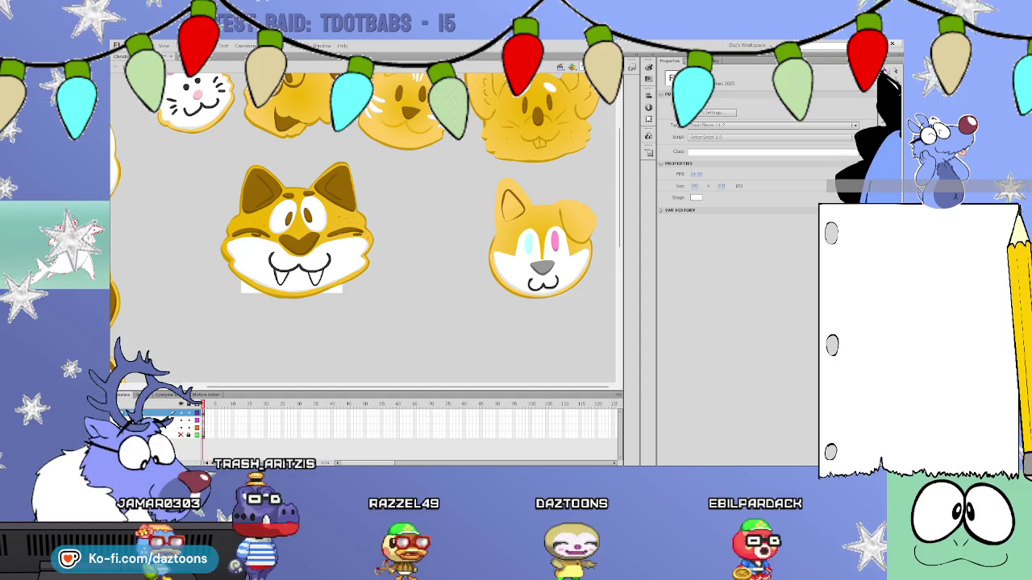
left_click_drag(405, 326, 214, 156)
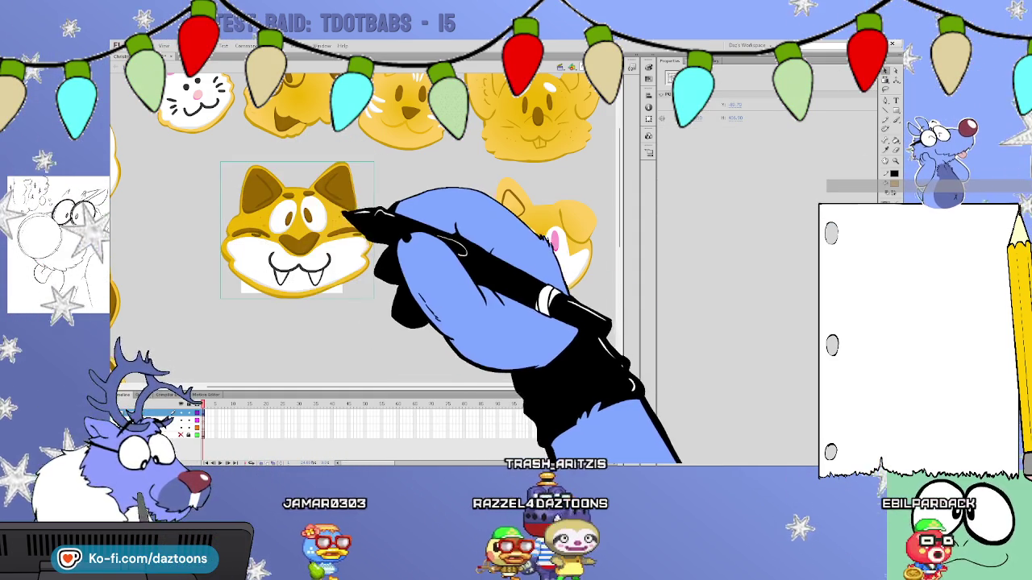
left_click_drag(340, 219, 582, 234)
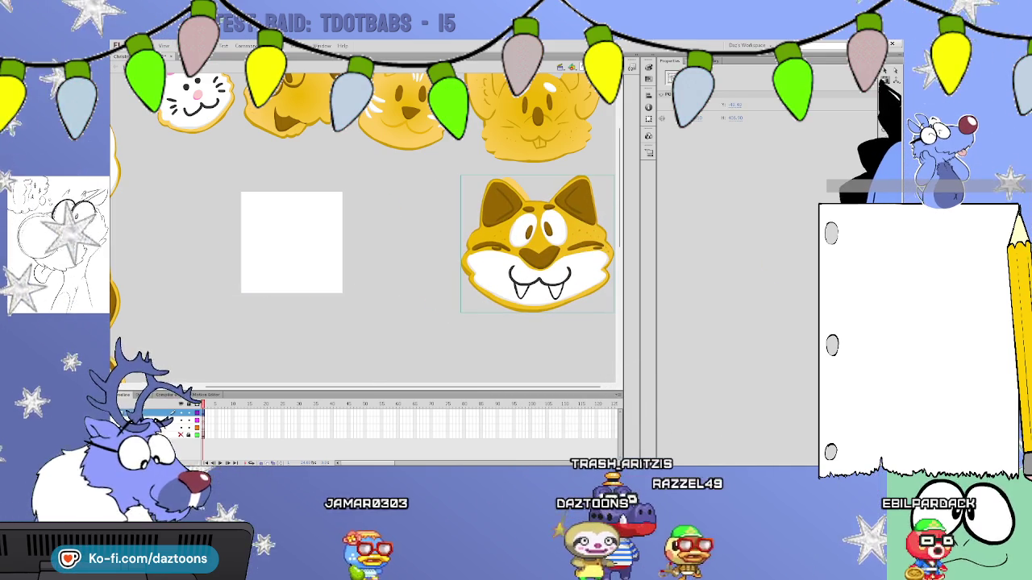
key("Escape")
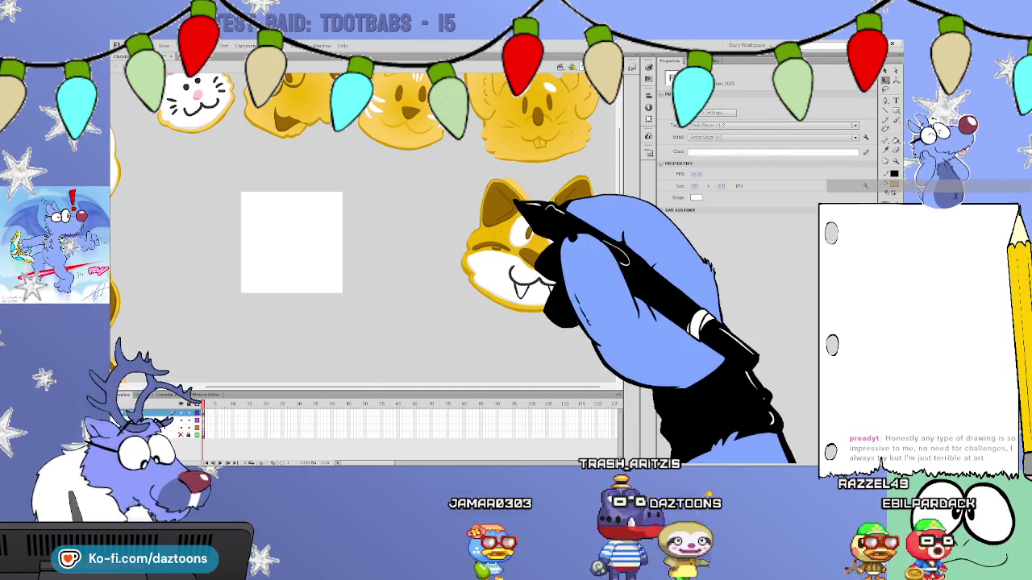
left_click(538, 242)
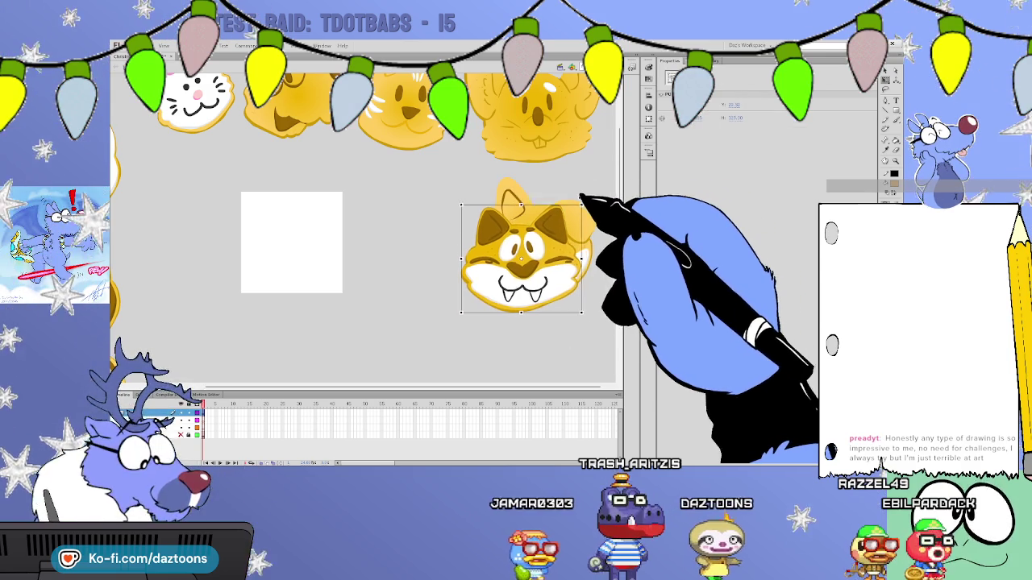
left_click_drag(461, 313, 491, 283)
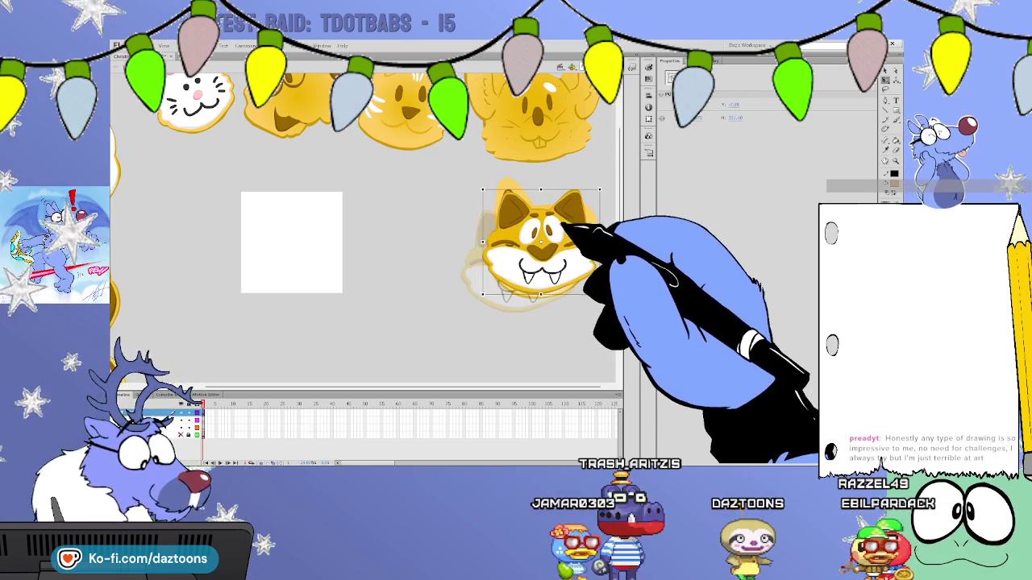
left_click_drag(568, 219, 573, 328)
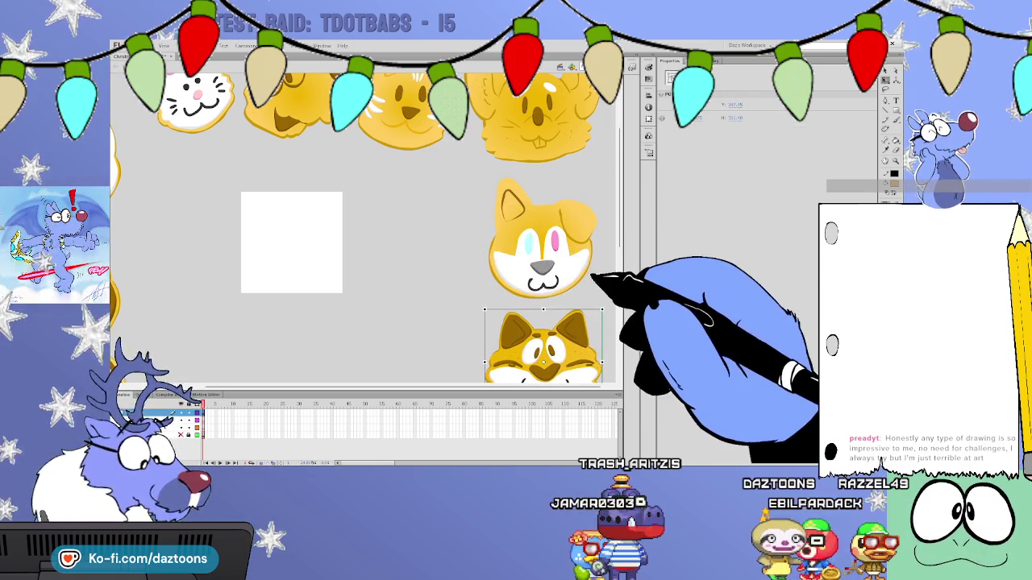
scroll(363, 226, "down", 3)
scroll(597, 212, "up", 1)
scroll(582, 198, "up", 1)
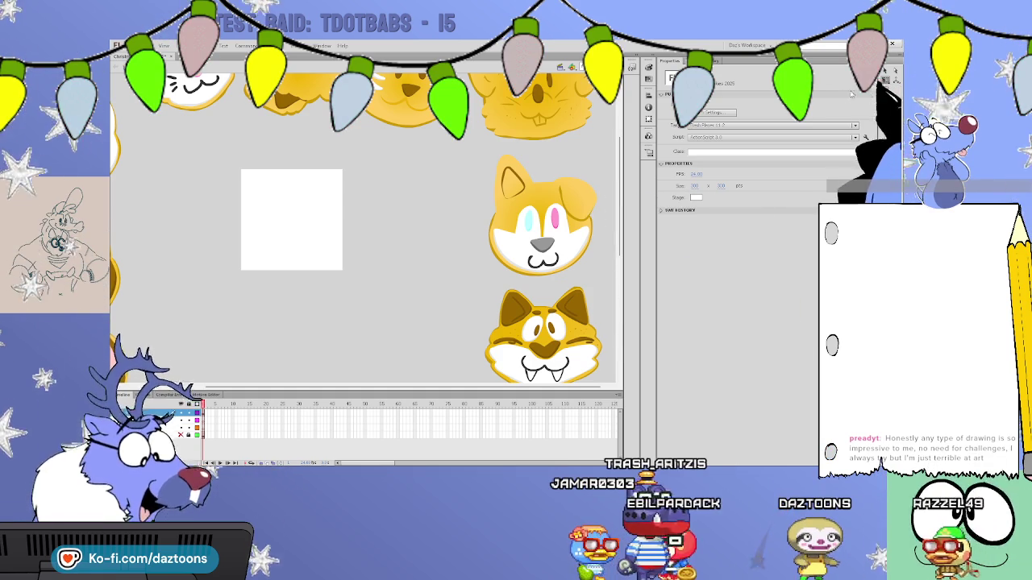
double_click(568, 205)
left_click(587, 201)
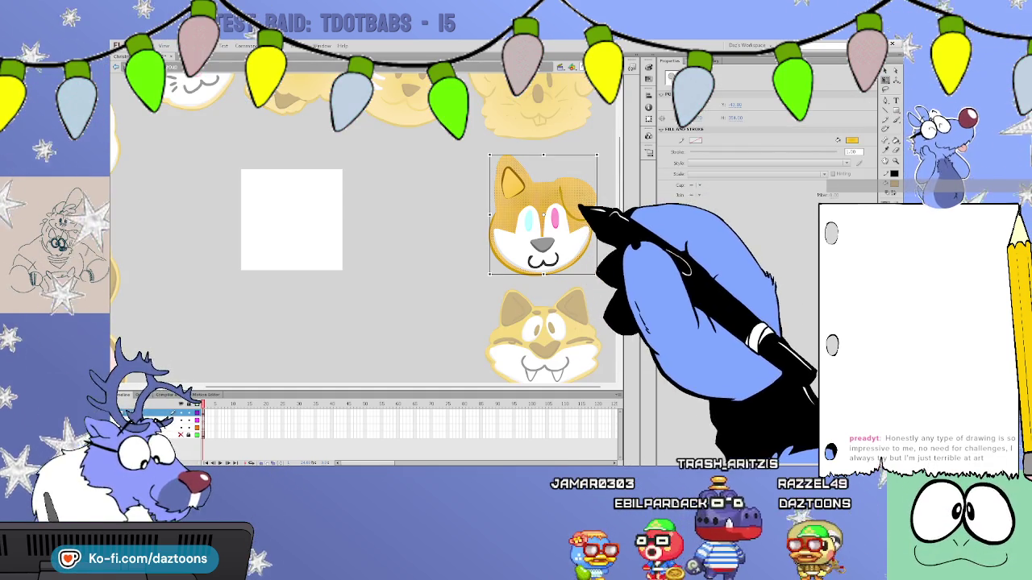
left_click(570, 197)
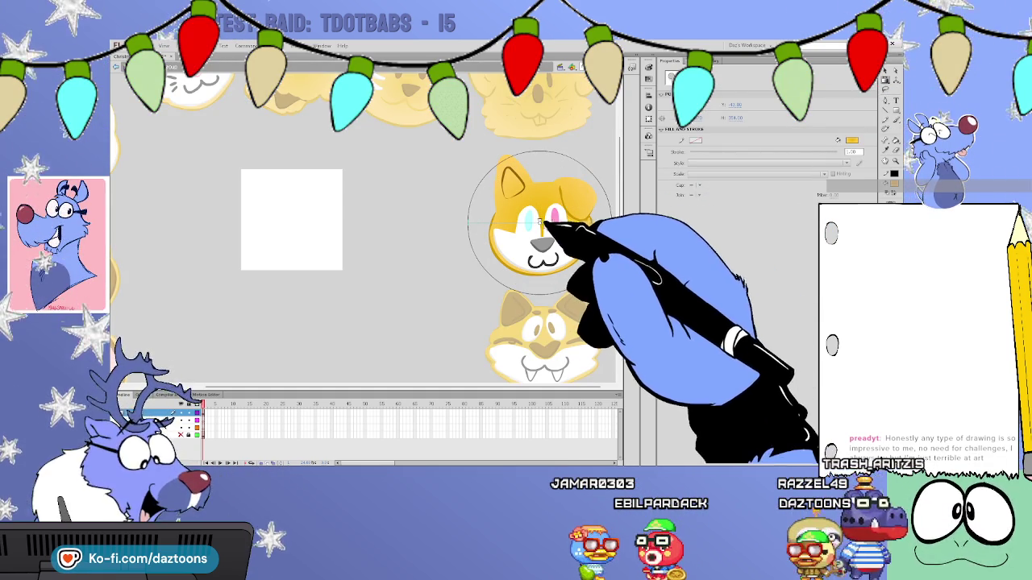
left_click(593, 150)
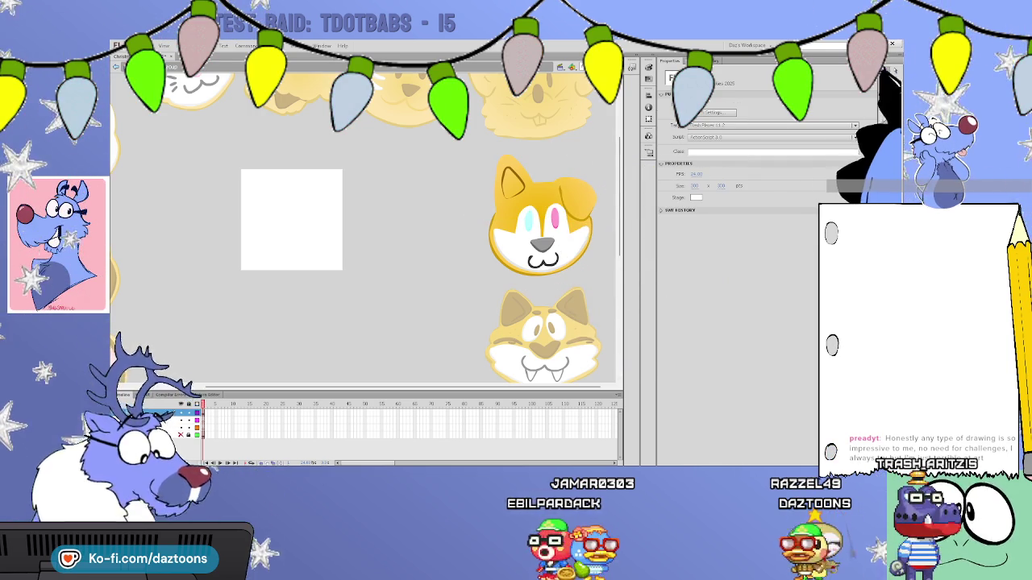
double_click(617, 172)
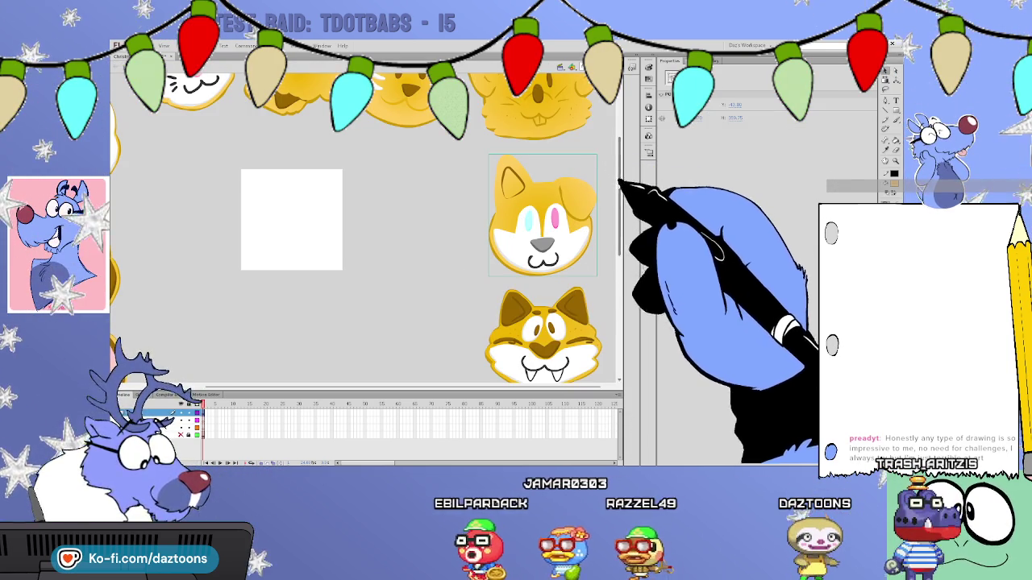
scroll(403, 362, "left", 3)
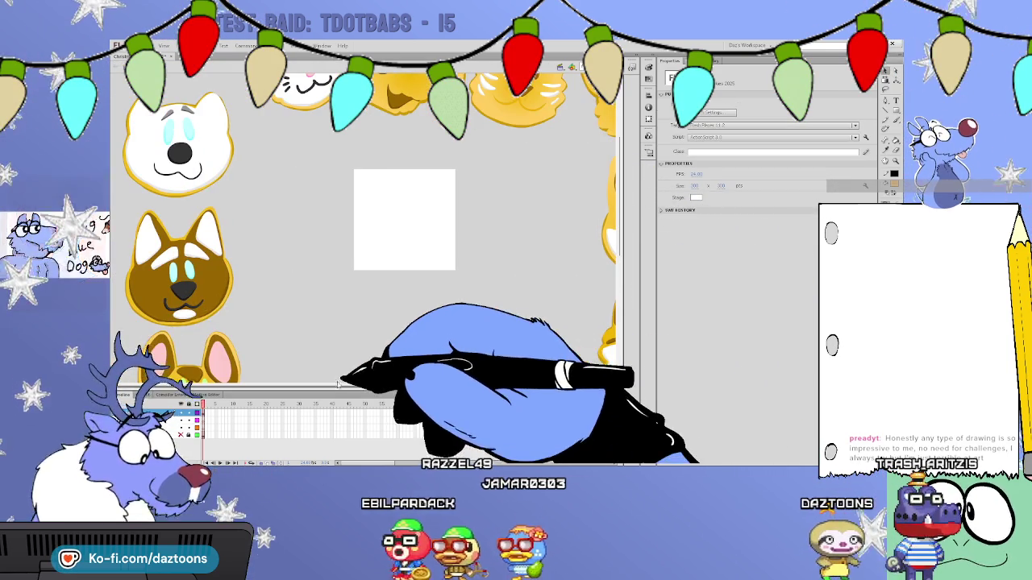
Scroll around the stage reviewing the cookies, ending on the blank white square.
scroll(619, 210, "up", 4)
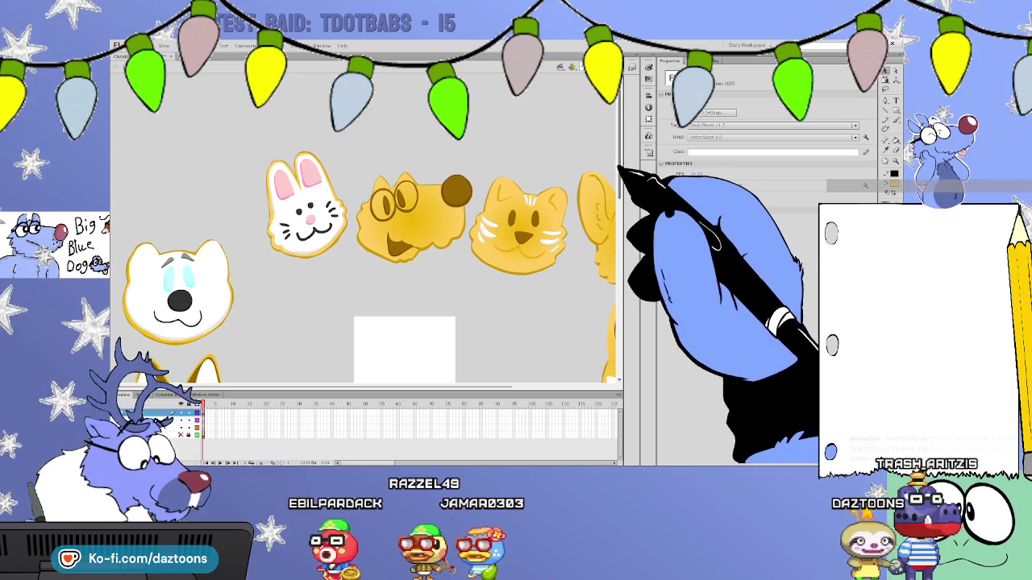
scroll(621, 174, "down", 2)
scroll(621, 210, "down", 4)
scroll(620, 258, "down", 3)
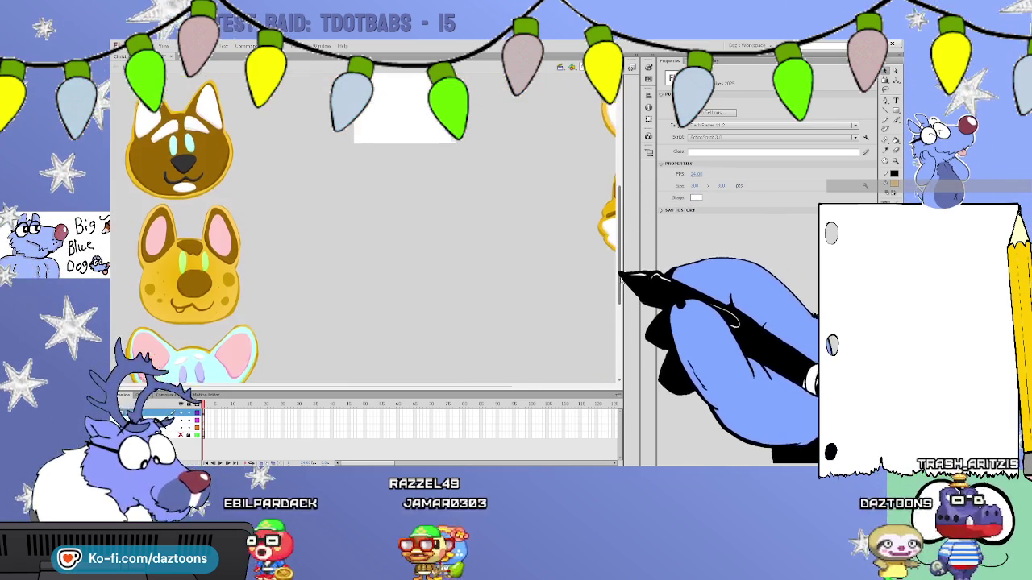
scroll(619, 291, "down", 1)
scroll(619, 303, "down", 3)
scroll(617, 322, "down", 2)
scroll(614, 290, "up", 7)
scroll(617, 242, "up", 3)
scroll(618, 211, "up", 1)
scroll(484, 363, "right", 2)
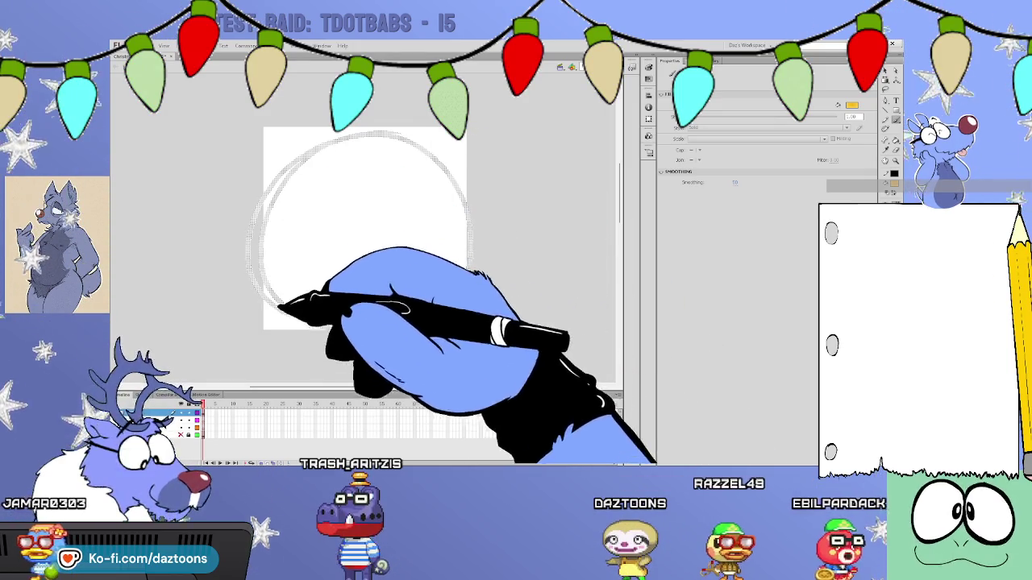
Draw a round cookie outline on the white square and fill it solid yellow.
left_click_drag(398, 143, 331, 143)
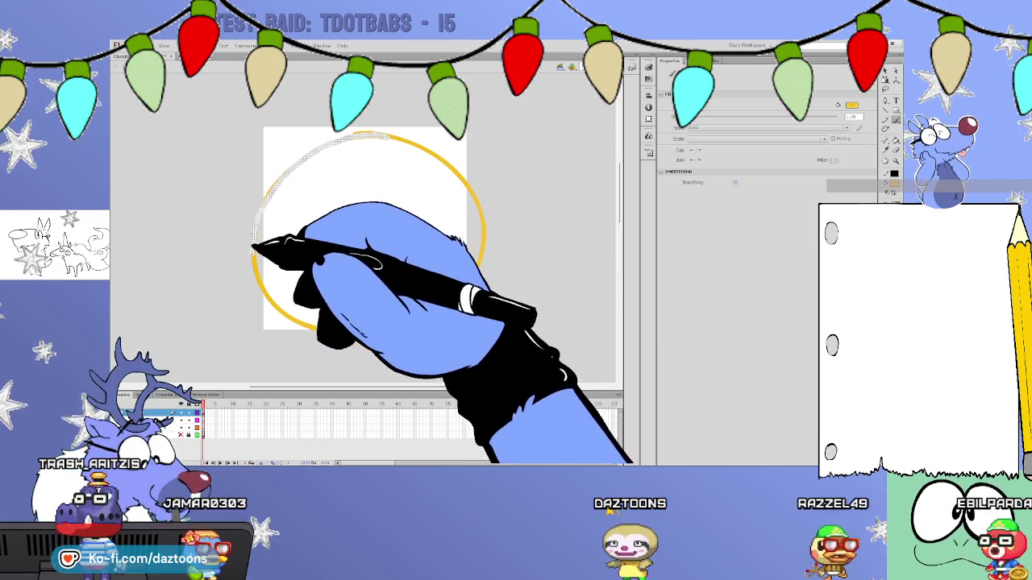
key("k")
left_click(466, 238)
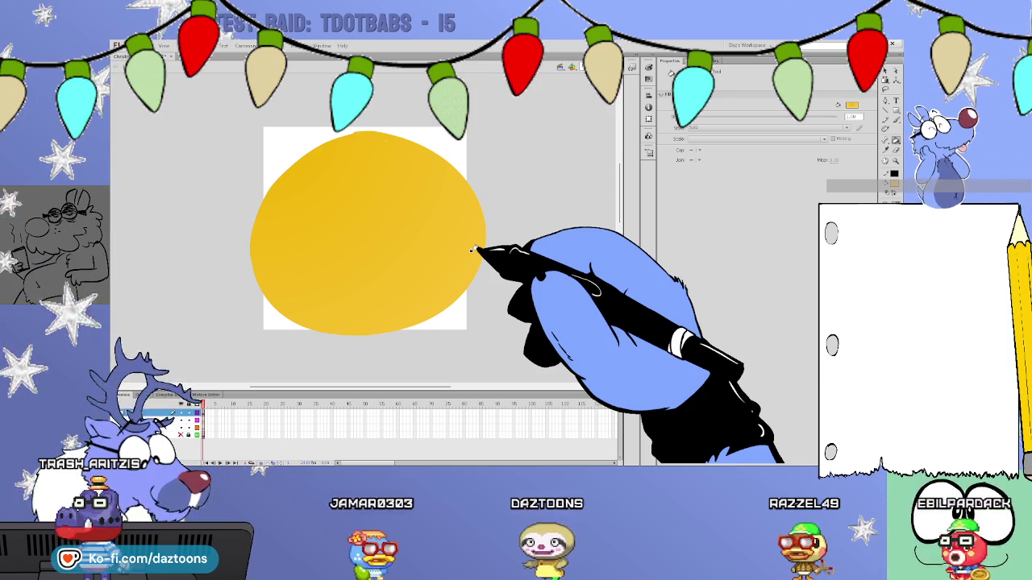
Sketch a bump on top of the yellow shape and fill it to join the base.
key("y")
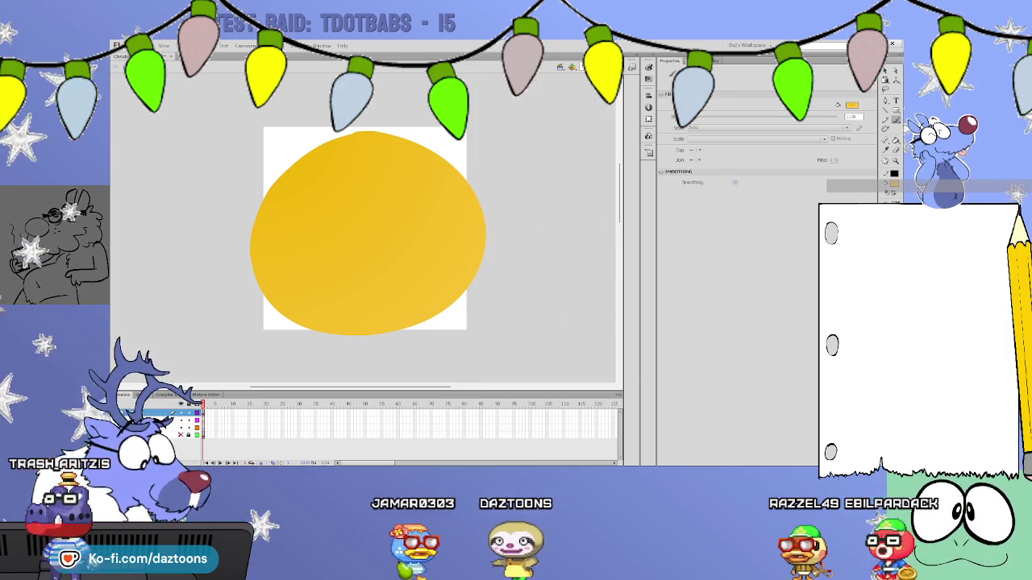
mouse_move(298, 167)
left_mouse_down()
mouse_move(387, 93)
mouse_move(449, 153)
left_mouse_up()
left_click(379, 109)
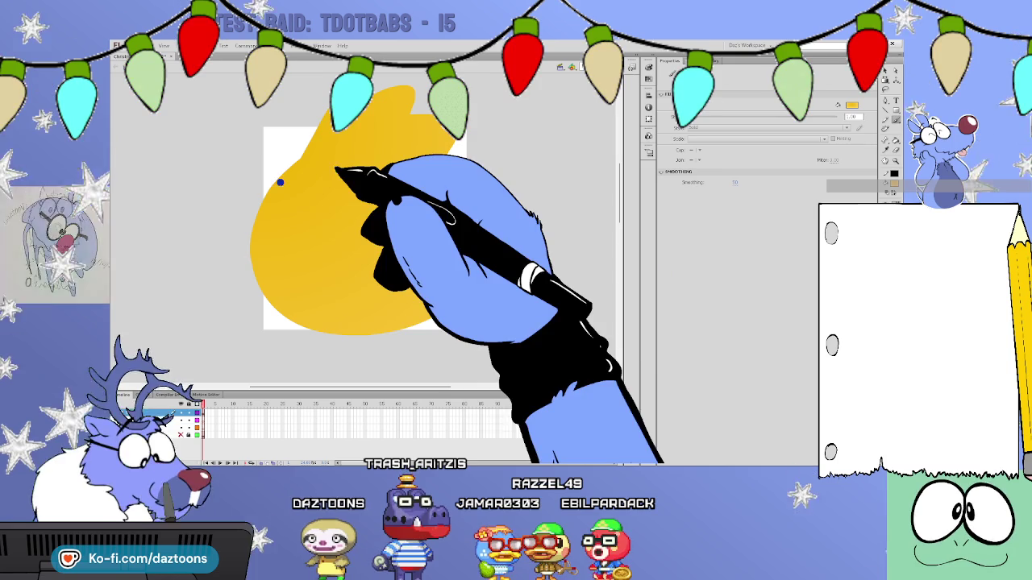
Scribble fluffy zigzag strokes along the blob's left and right edges, undoing a stray stroke.
left_click_drag(242, 234, 242, 272)
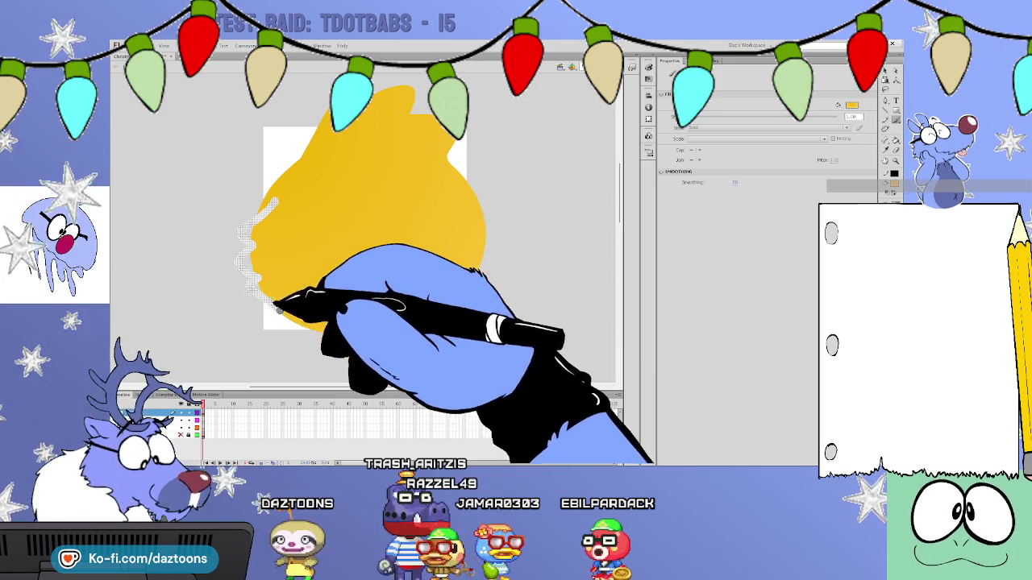
mouse_move(450, 176)
left_mouse_down()
mouse_move(488, 205)
mouse_move(493, 238)
left_mouse_up()
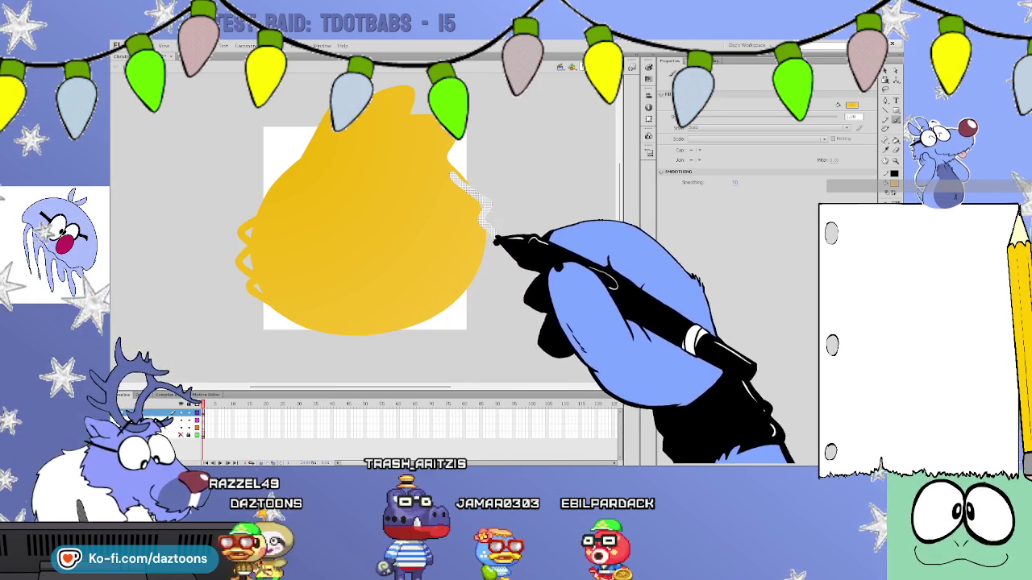
left_click_drag(484, 274, 396, 311)
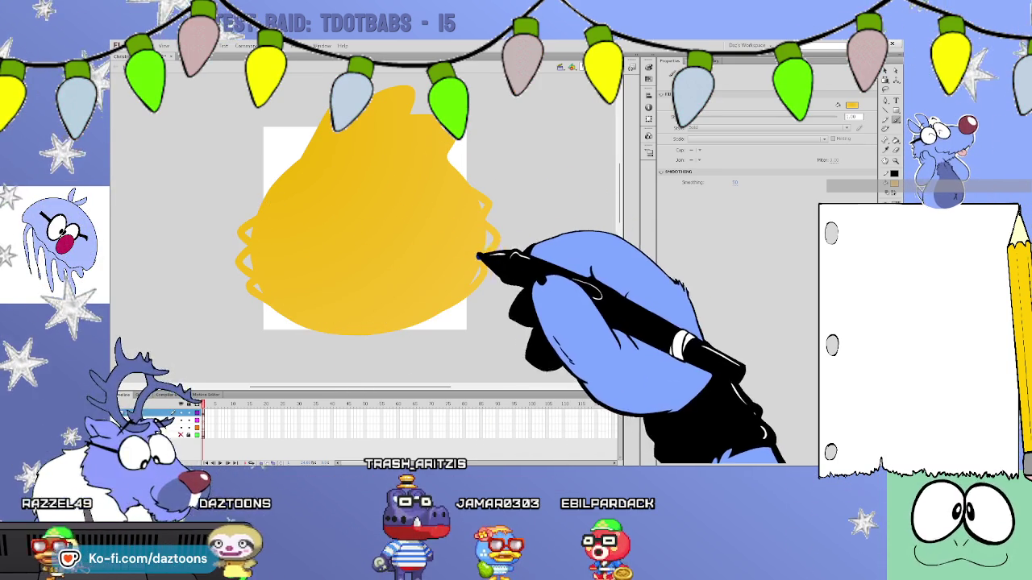
mouse_move(449, 171)
left_mouse_down()
mouse_move(485, 208)
mouse_move(483, 267)
left_mouse_up()
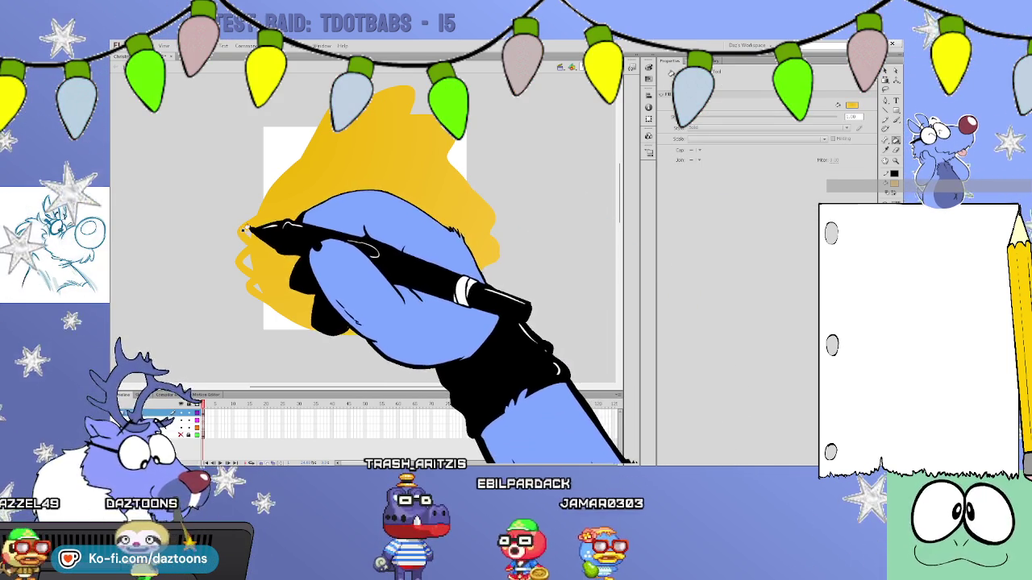
left_click_drag(250, 230, 251, 286)
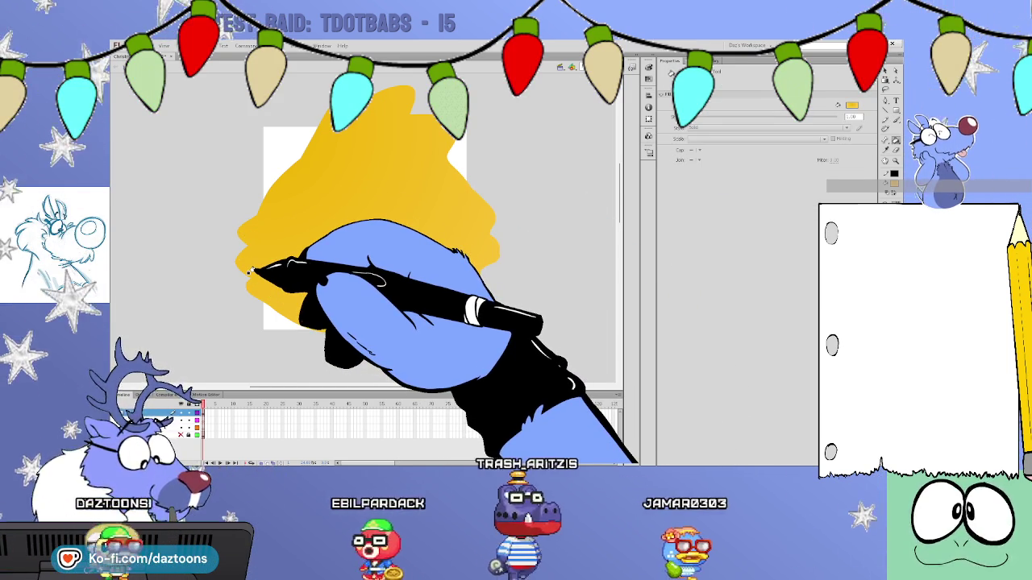
left_click_drag(249, 272, 338, 326)
key("ctrl+z")
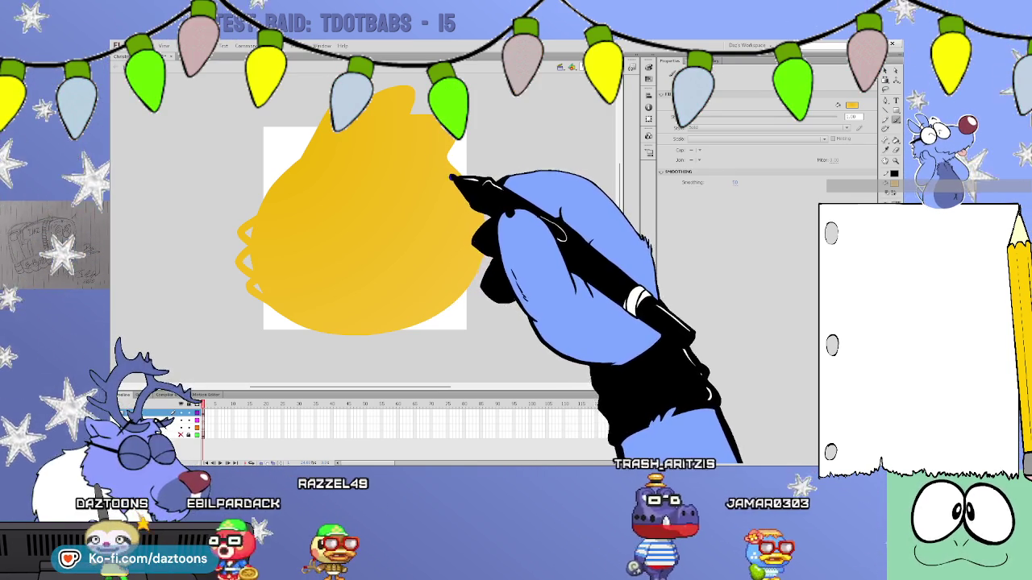
Add more wavy fluffy strokes on the right and left edges of the blob.
mouse_move(457, 190)
left_mouse_down()
mouse_move(483, 209)
mouse_move(483, 272)
left_mouse_up()
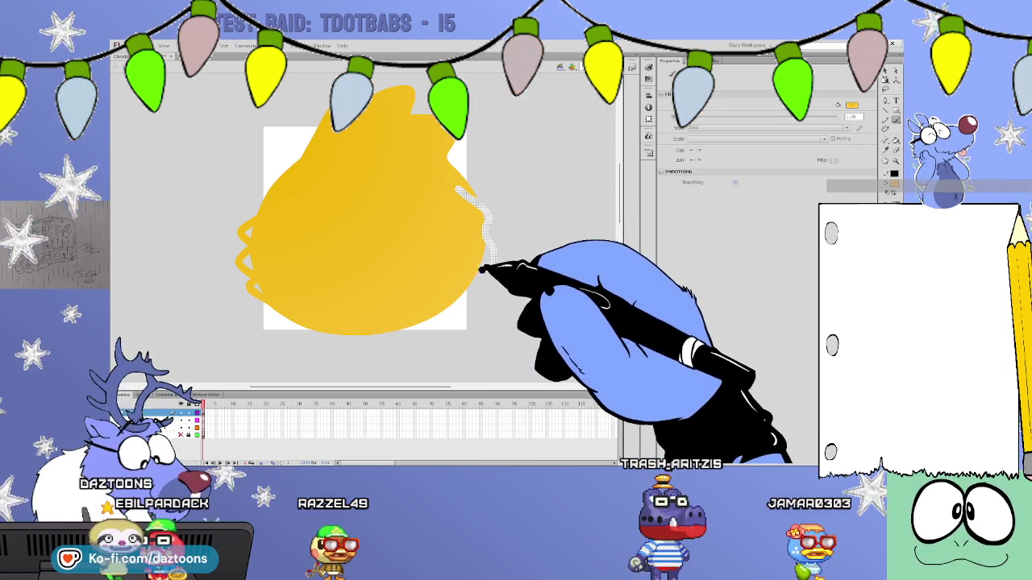
key("v")
key("y")
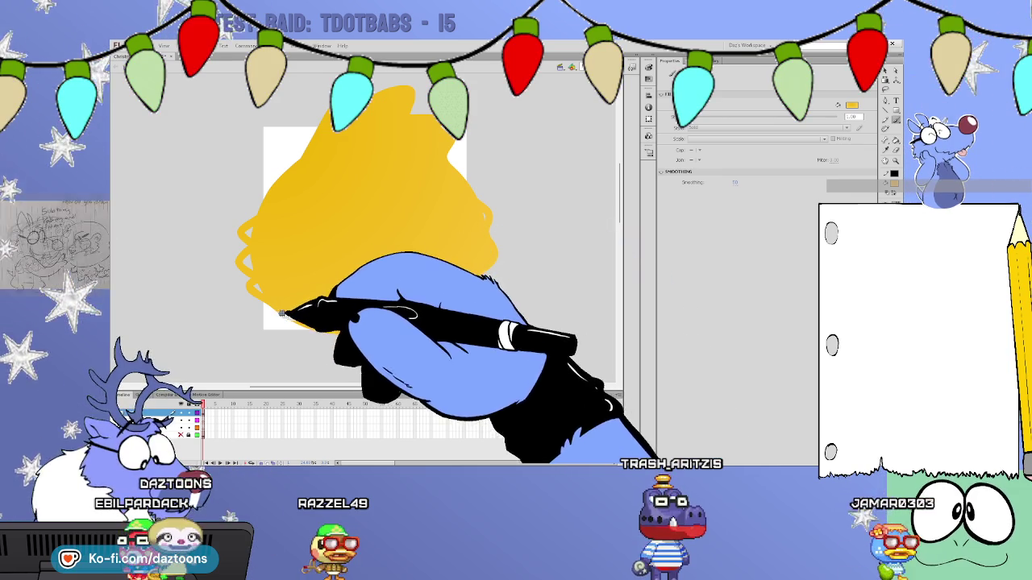
left_click_drag(266, 282, 257, 213)
key("v")
key("y")
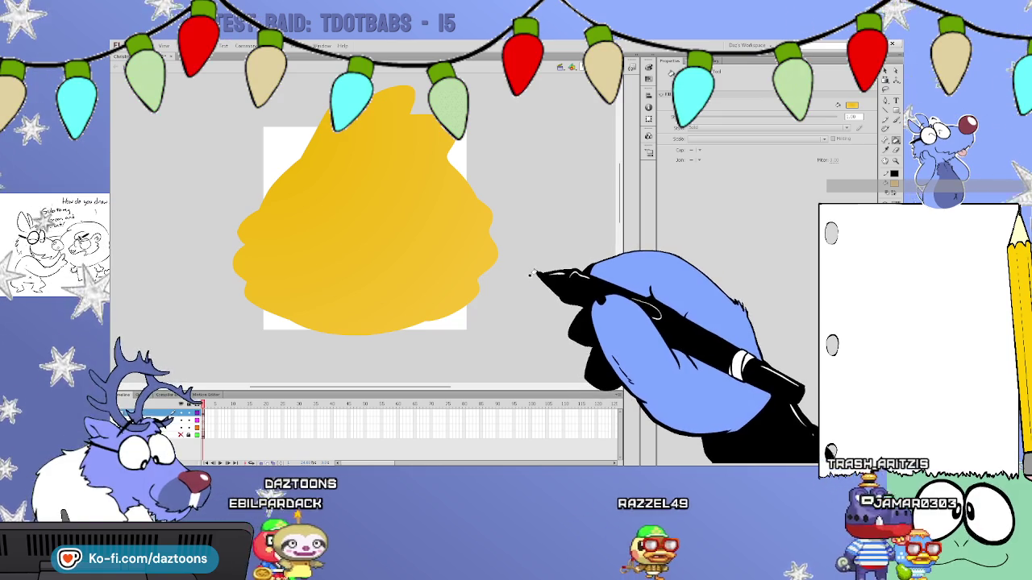
key("e")
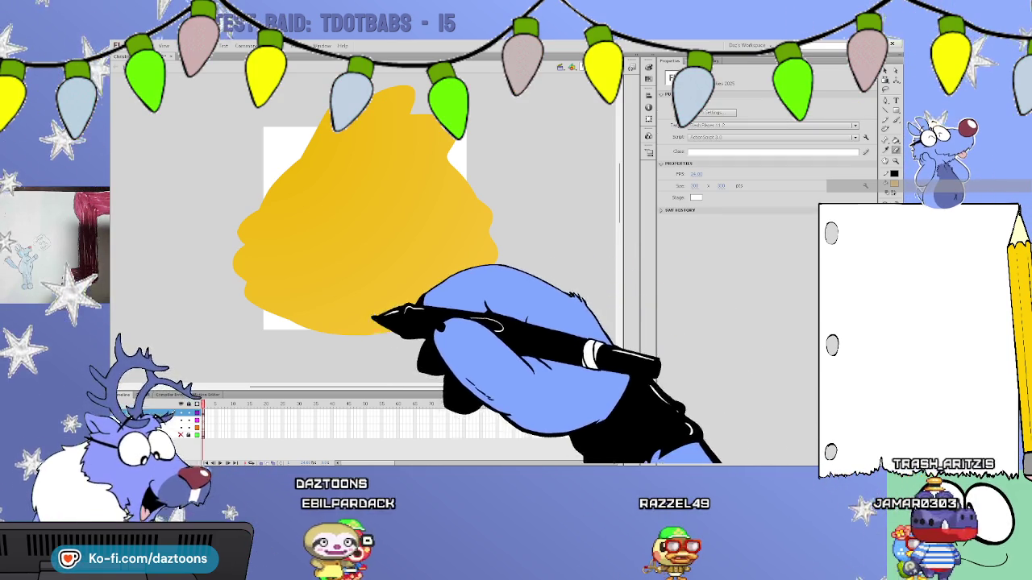
key("y")
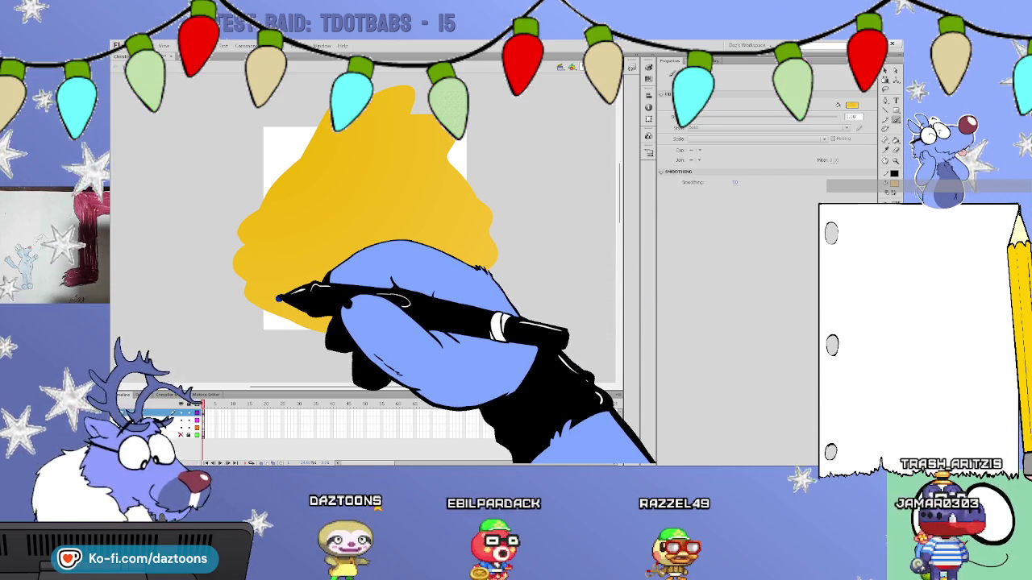
left_click_drag(251, 230, 278, 299)
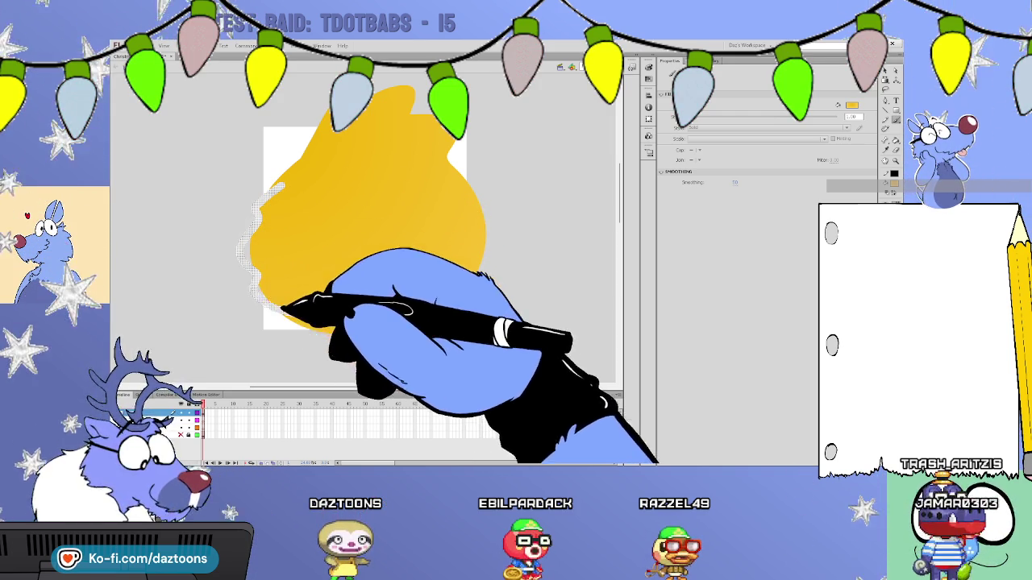
Paint solid yellow over the blob's upper-left and ragged right edges, pushing them outward.
mouse_move(266, 206)
left_mouse_down()
mouse_move(249, 234)
mouse_move(249, 294)
left_mouse_up()
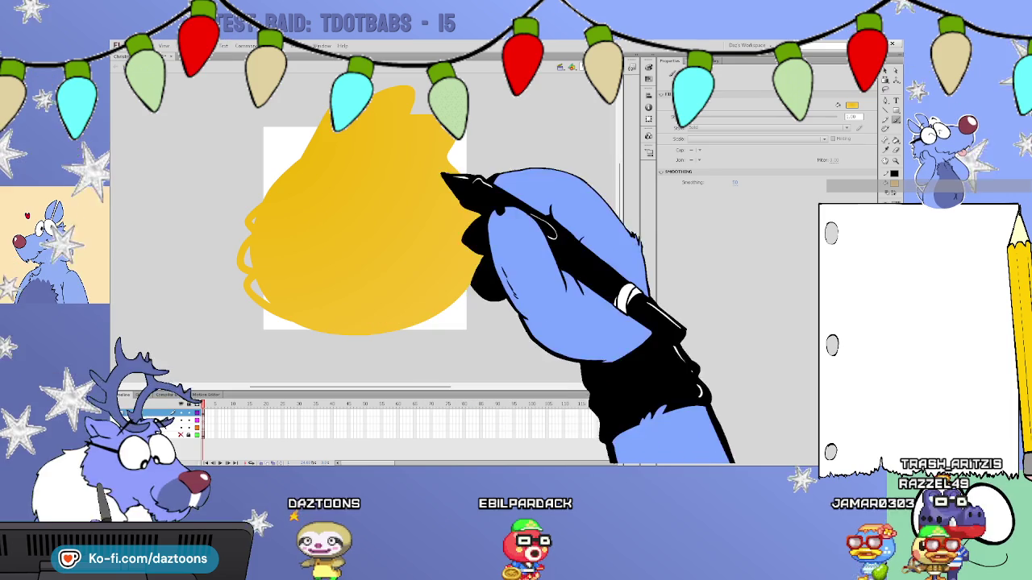
mouse_move(481, 208)
left_mouse_down()
mouse_move(489, 242)
mouse_move(449, 297)
left_mouse_up()
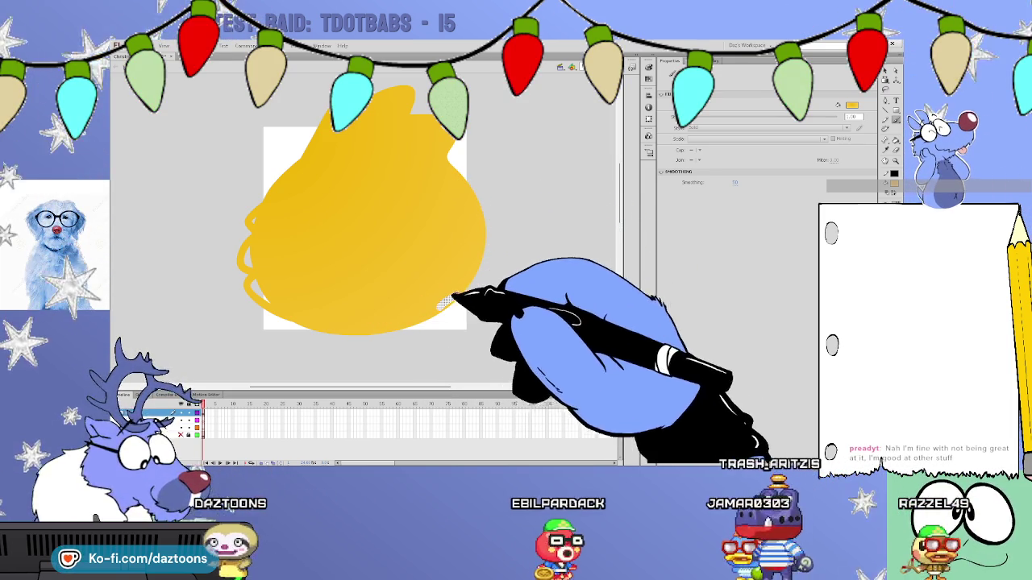
left_click_drag(482, 200, 495, 223)
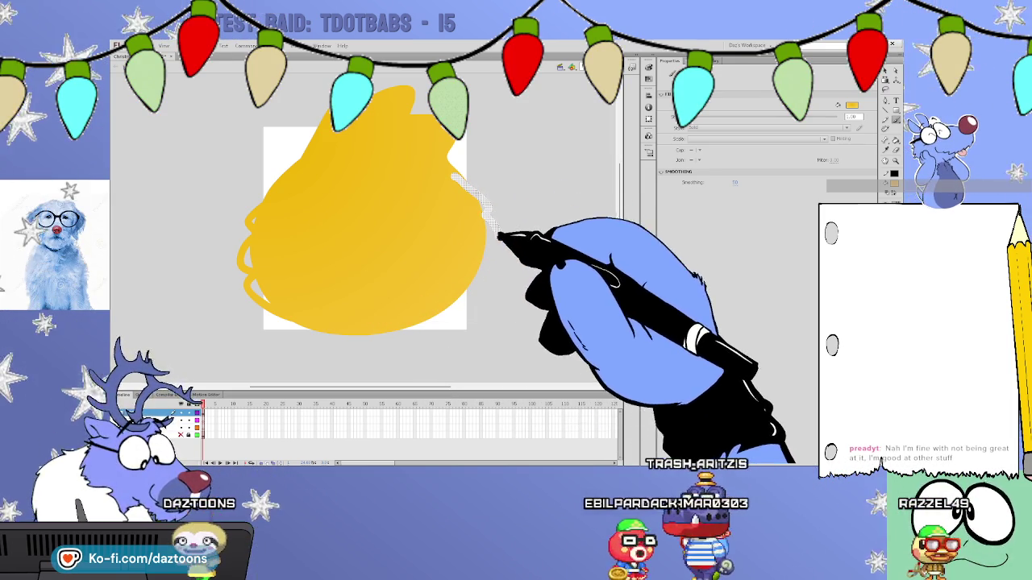
left_click_drag(468, 188, 486, 224)
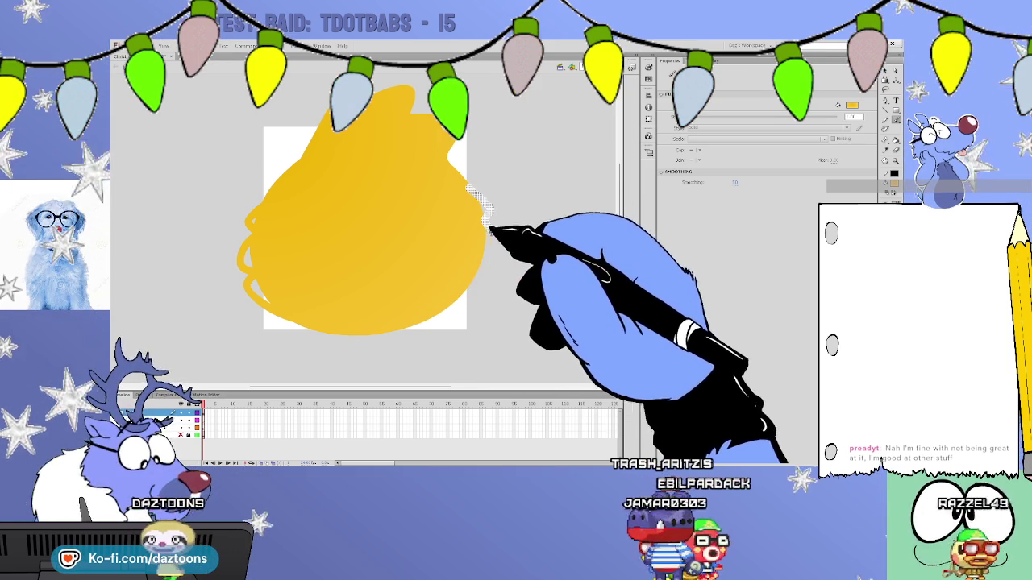
mouse_move(480, 277)
left_mouse_down()
mouse_move(460, 253)
mouse_move(465, 285)
left_mouse_up()
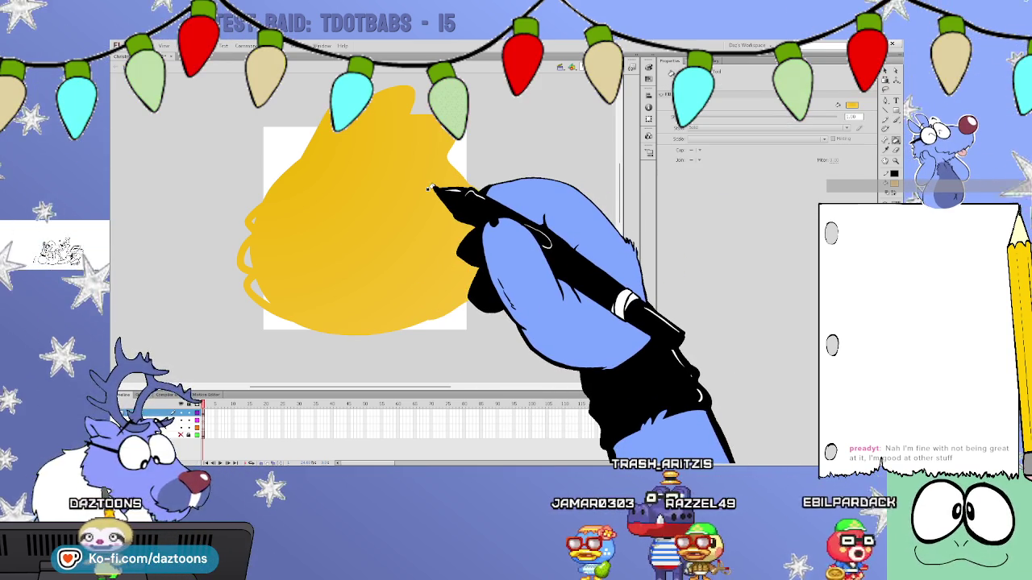
mouse_move(472, 298)
left_mouse_down()
mouse_move(479, 207)
mouse_move(484, 251)
left_mouse_up()
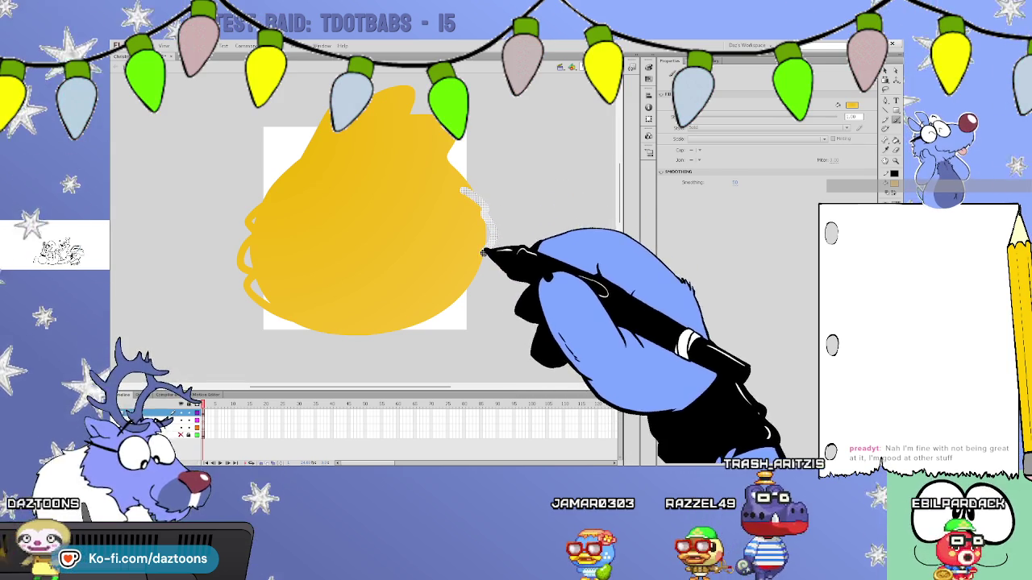
left_click_drag(465, 292, 469, 288)
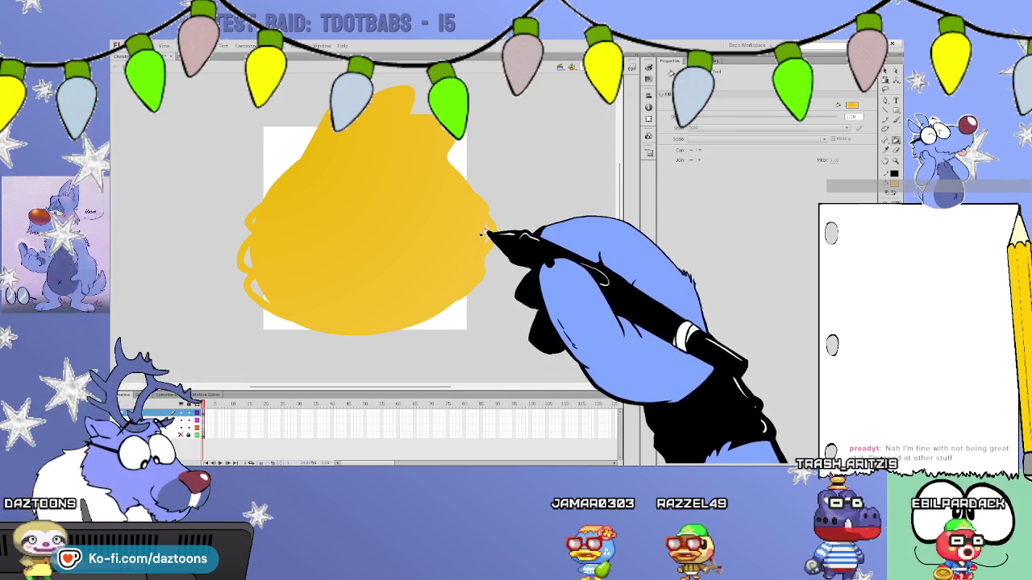
Make the streaky left edge solid yellow and smooth the upper-right edge with the Brush.
left_click_drag(266, 276, 253, 219)
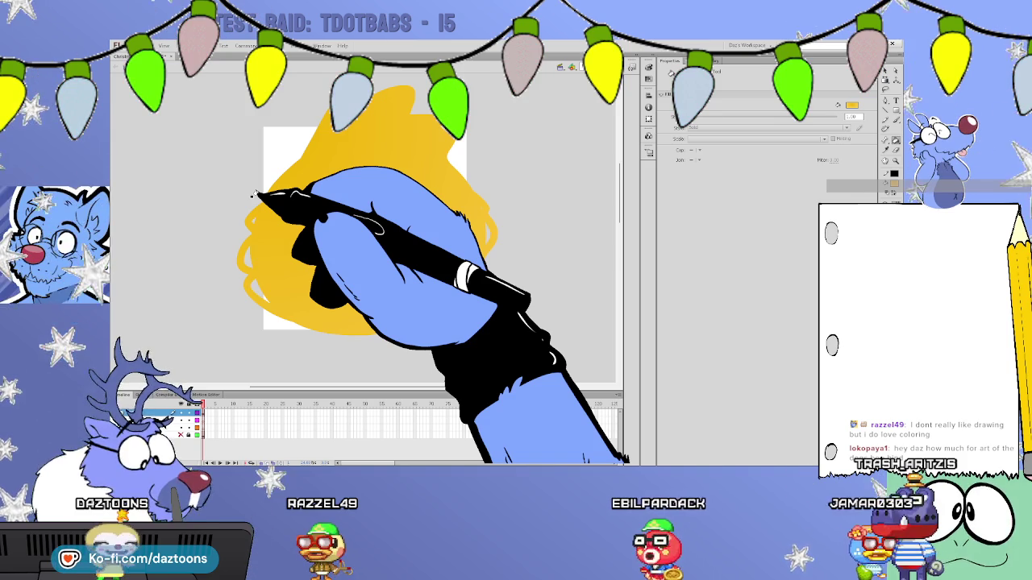
left_click(252, 196)
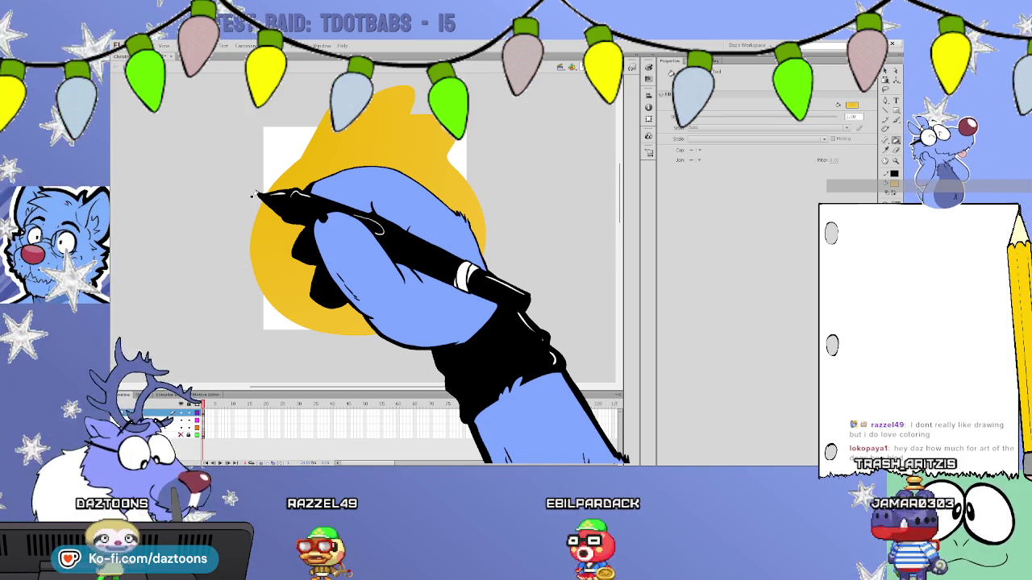
key("b")
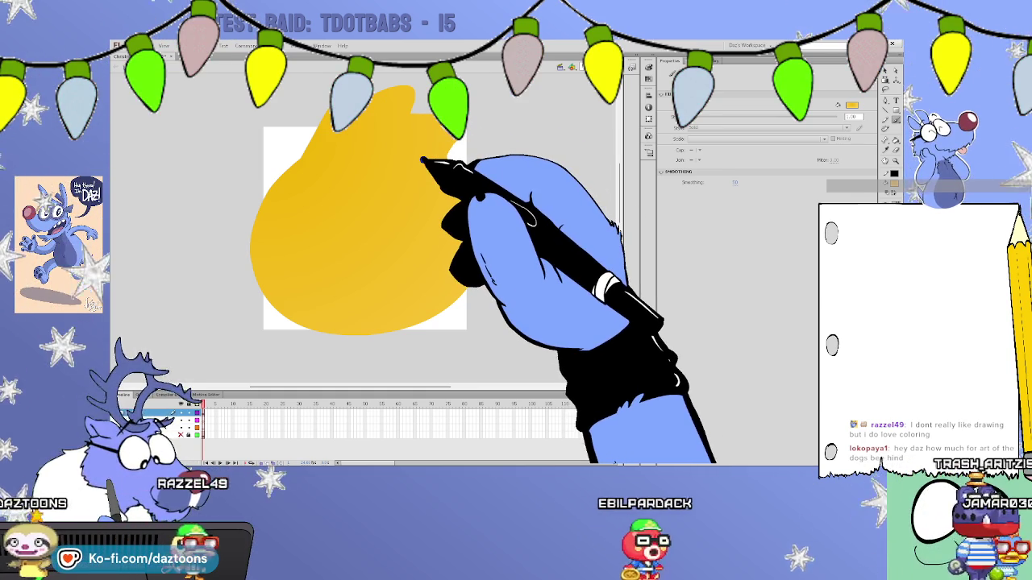
mouse_move(286, 190)
left_mouse_down()
mouse_move(248, 239)
mouse_move(256, 265)
left_mouse_up()
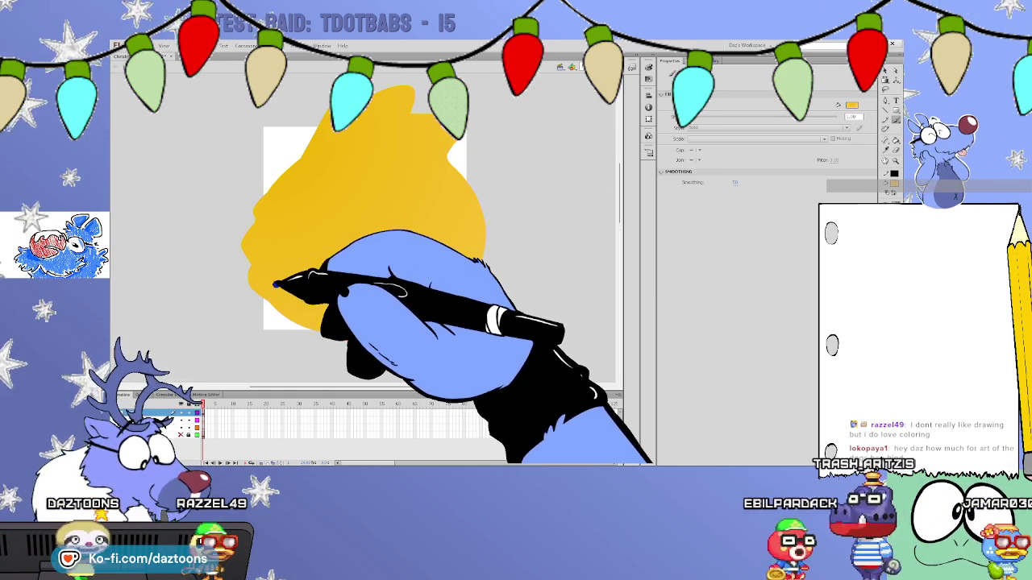
mouse_move(449, 185)
left_mouse_down()
mouse_move(489, 235)
mouse_move(458, 191)
left_mouse_up()
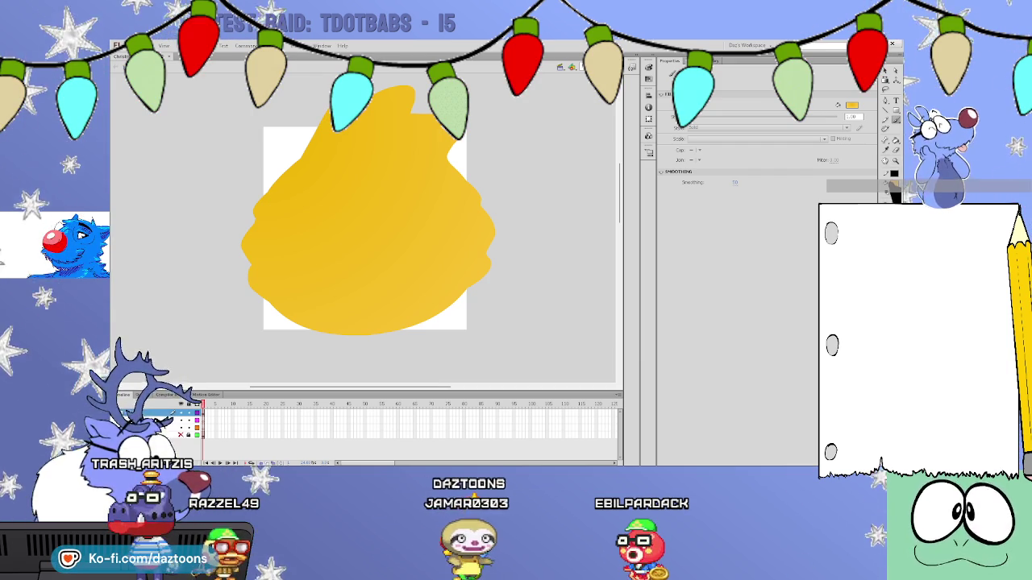
Zoom out to check the other cookies, zoom back in, and select the yellow cookie shape.
key("z")
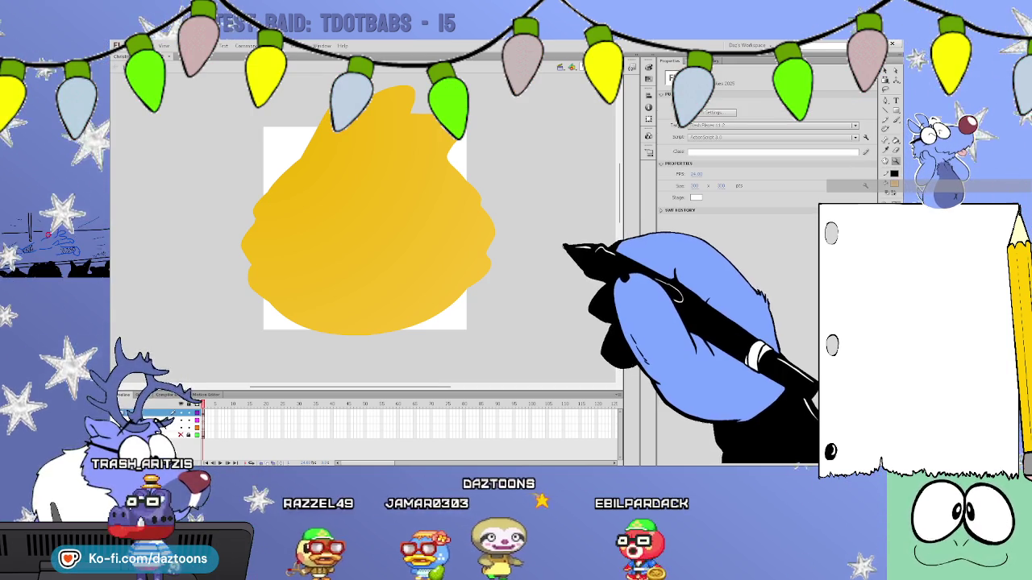
left_click(553, 258, "alt")
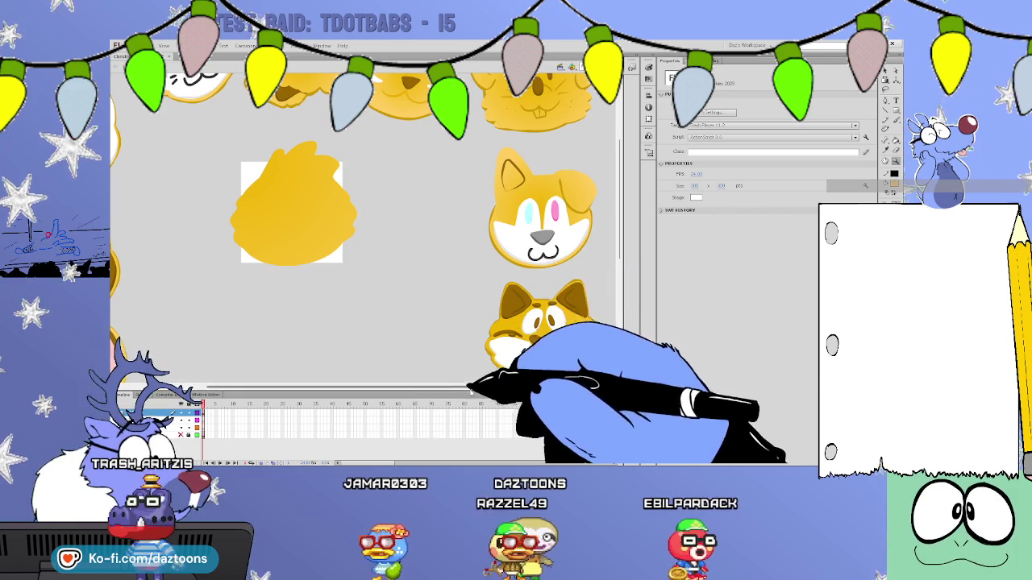
scroll(363, 225, "down", 3)
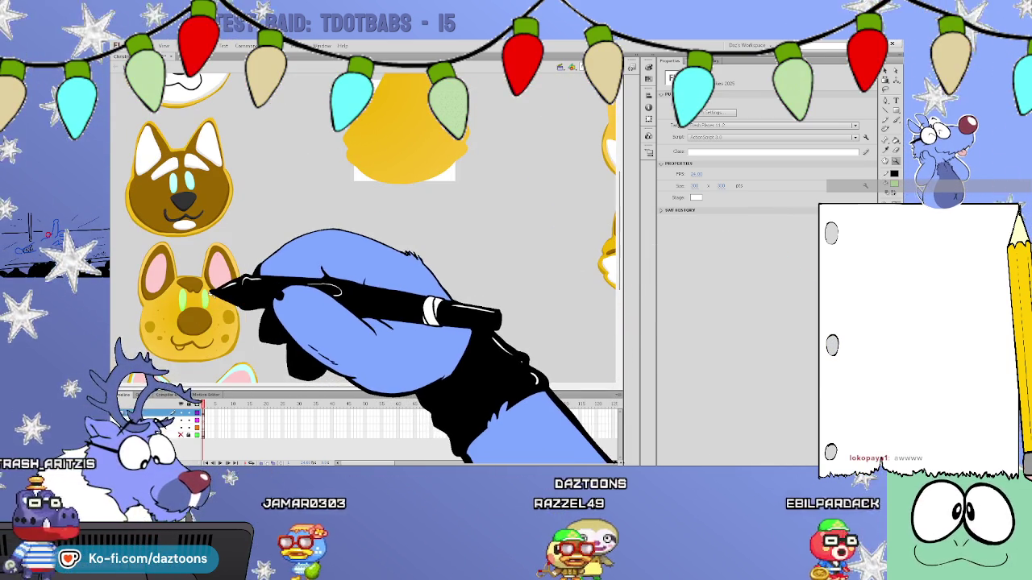
scroll(403, 241, "up", 4)
left_click(419, 225)
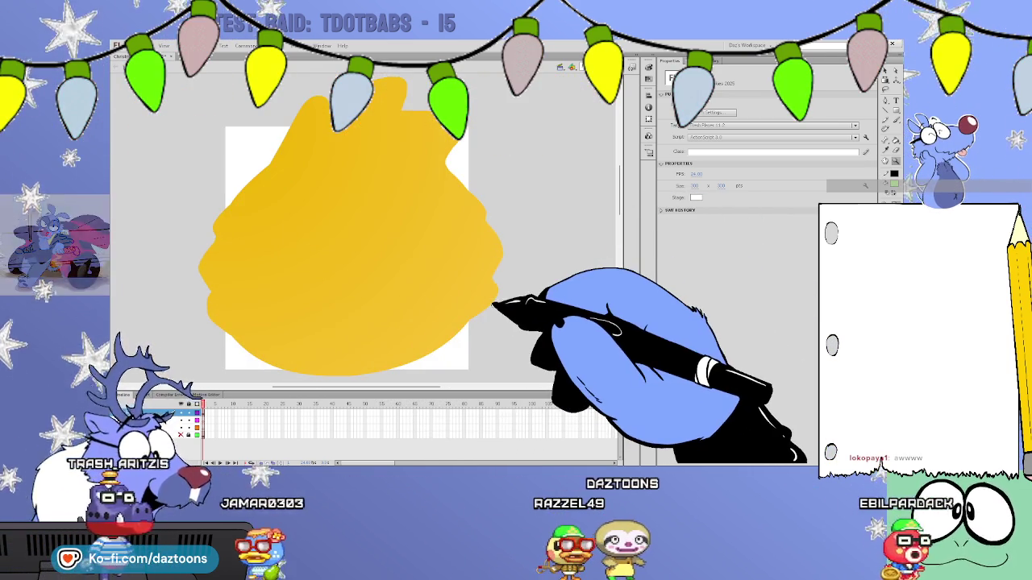
key("y")
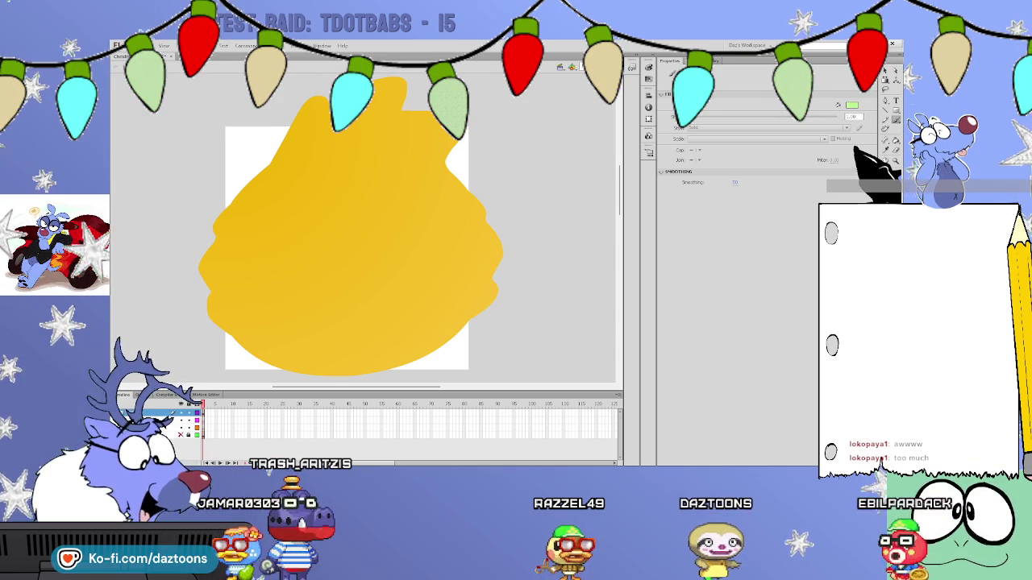
key("v")
left_click(411, 261)
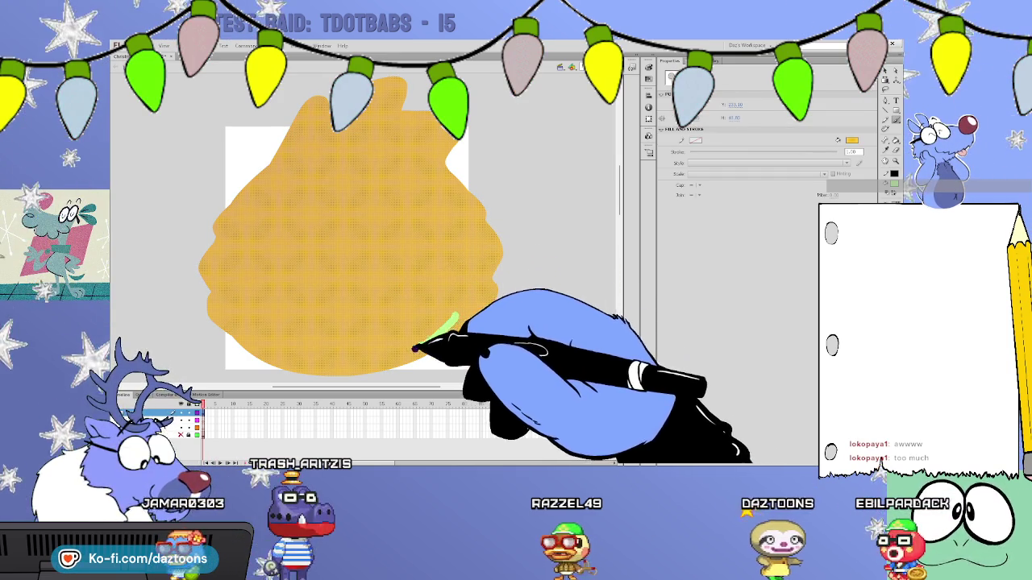
Trace a light-green outline inside the yellow rim and fill its interior light green.
mouse_move(365, 363)
left_mouse_down()
mouse_move(216, 288)
mouse_move(278, 195)
left_mouse_up()
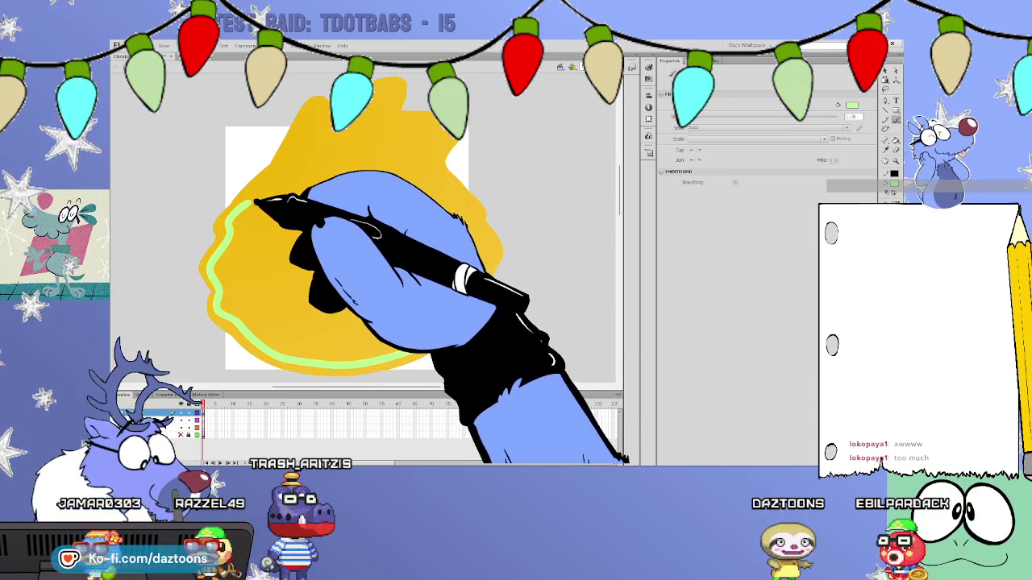
mouse_move(370, 361)
left_mouse_down()
mouse_move(474, 272)
mouse_move(489, 245)
mouse_move(403, 129)
mouse_move(393, 96)
mouse_move(368, 92)
mouse_move(353, 134)
mouse_move(322, 125)
mouse_move(322, 138)
mouse_move(281, 157)
mouse_move(232, 219)
left_mouse_up()
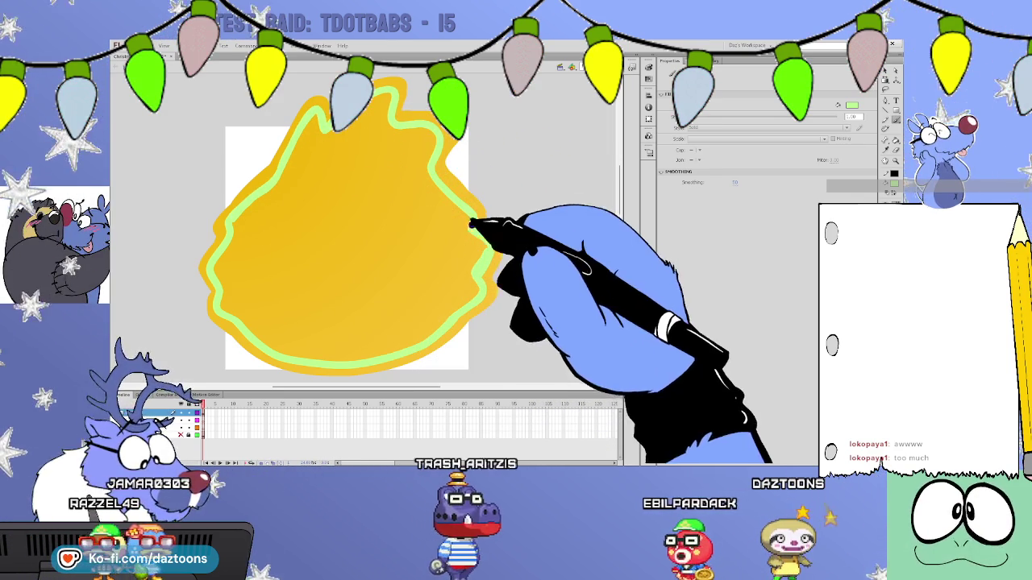
key("i")
left_click(479, 249)
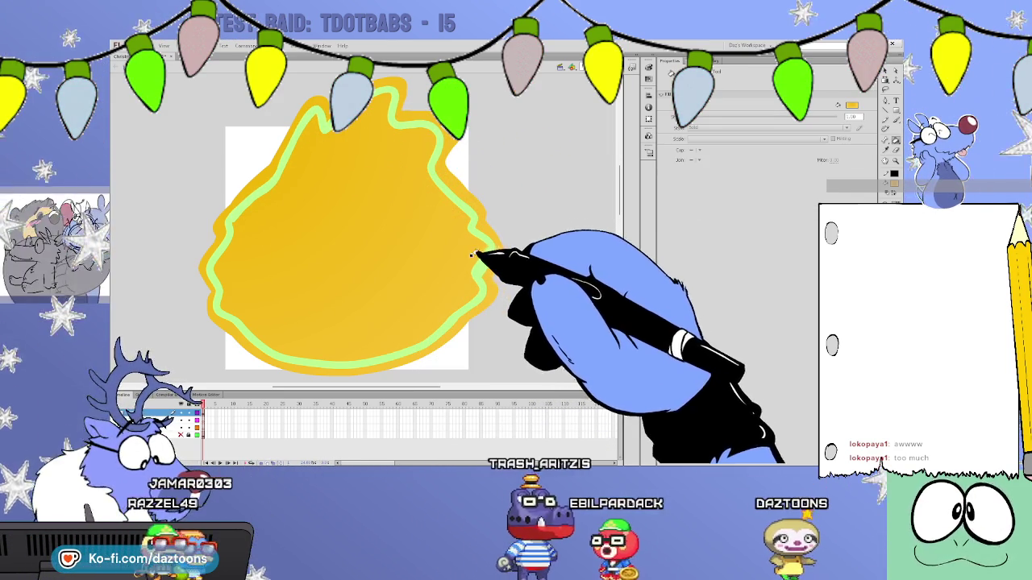
left_click(483, 272)
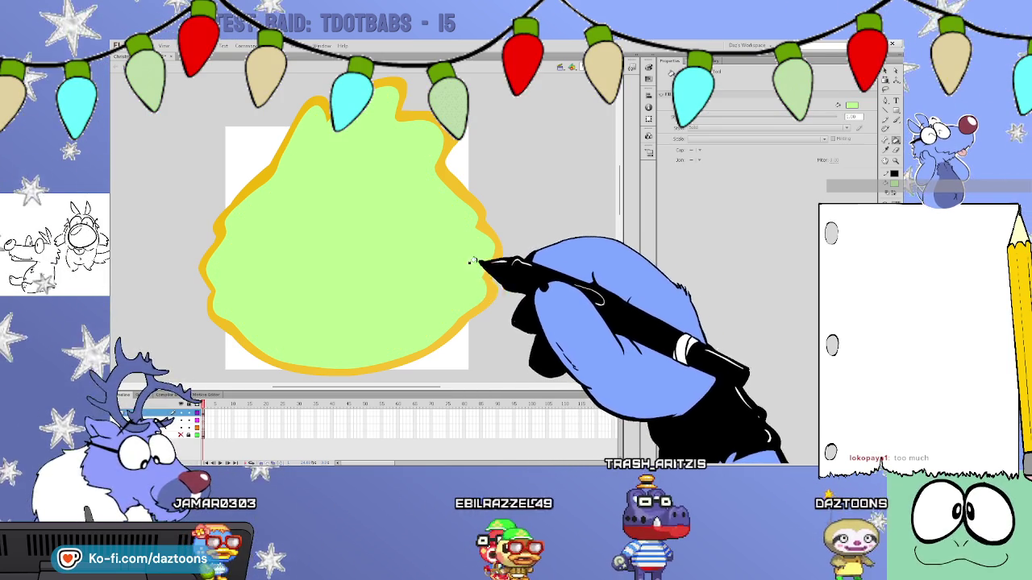
scroll(387, 371, "left", 5)
scroll(323, 370, "left", 5)
scroll(278, 363, "left", 2)
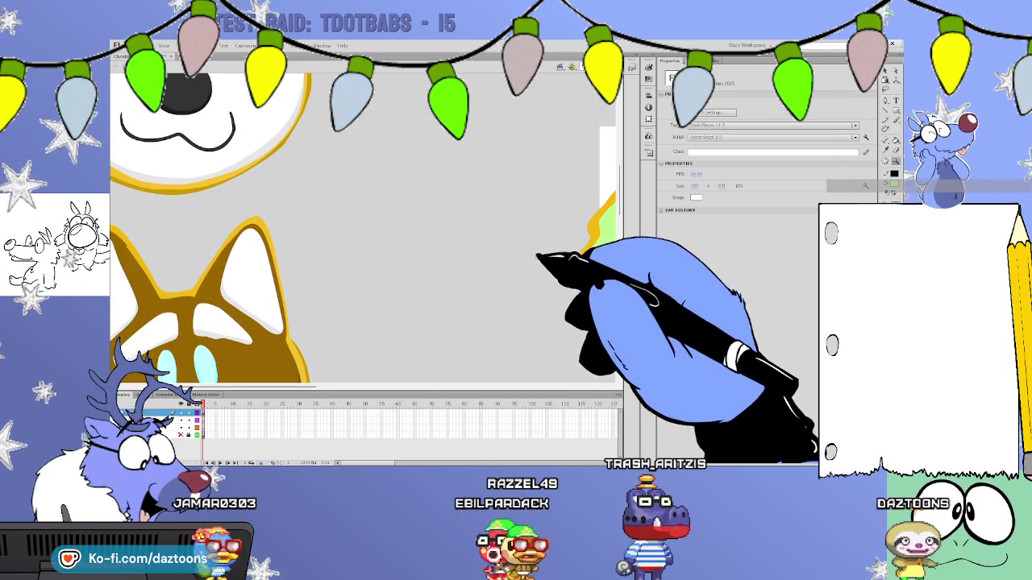
Zoom out and scroll across the stage to review the finished dog and cat cookies.
key("ctrl+minus")
scroll(363, 225, "down", 3)
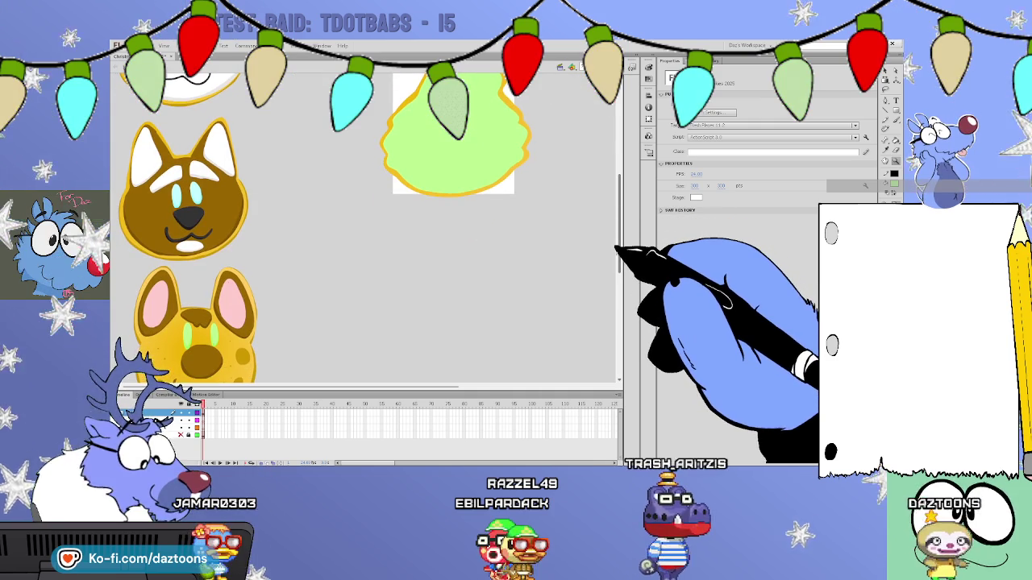
scroll(363, 226, "down", 1)
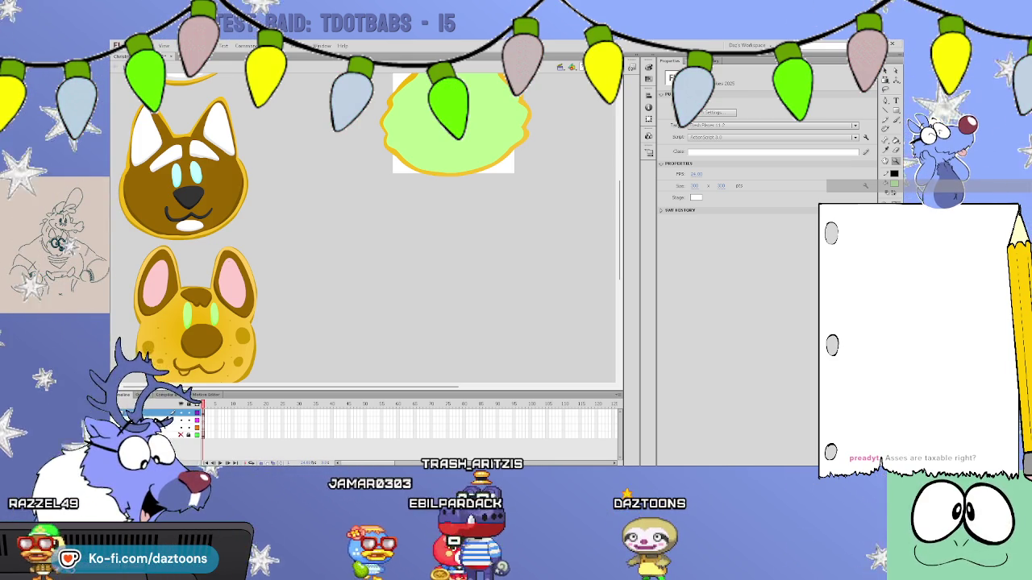
scroll(363, 226, "up", 2)
scroll(362, 226, "up", 1)
scroll(363, 225, "down", 3)
scroll(363, 226, "down", 1)
scroll(363, 226, "up", 4)
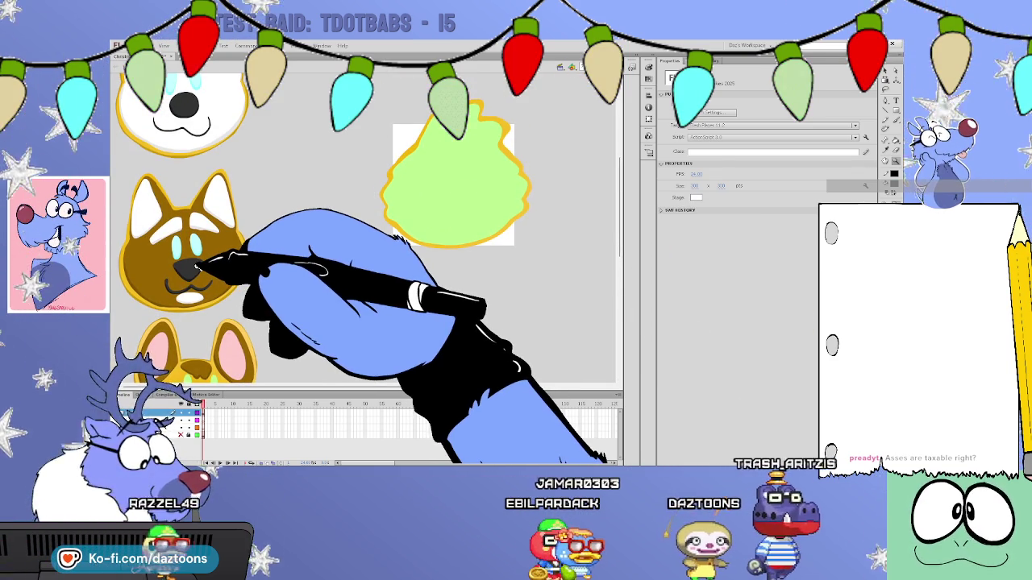
left_click(888, 128)
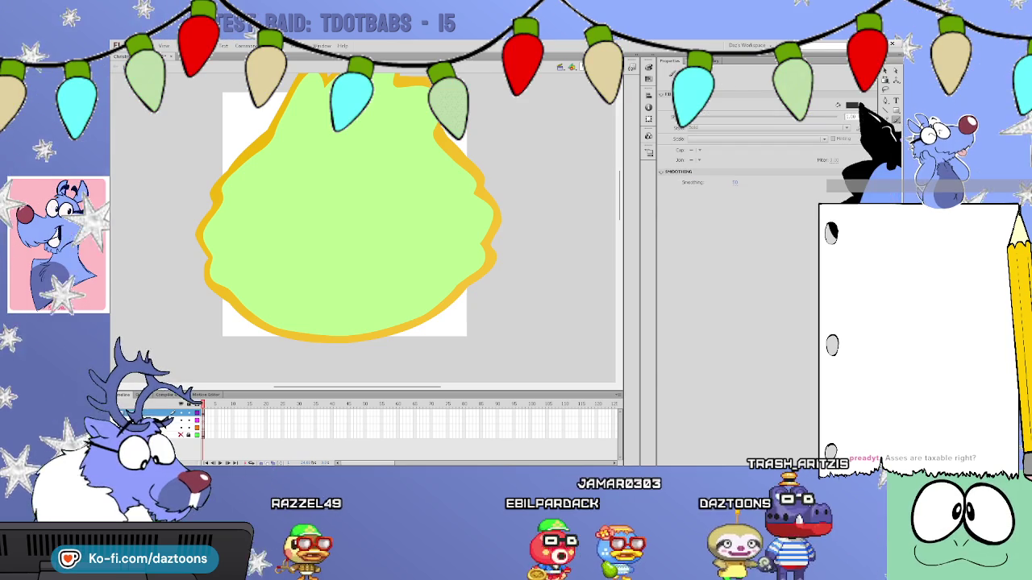
Draw a teardrop nose in the green cookie's centre, fill it black, and reshape it fuller.
mouse_move(325, 251)
left_mouse_down()
mouse_move(375, 286)
mouse_move(324, 251)
left_mouse_up()
key("k")
left_click(358, 266)
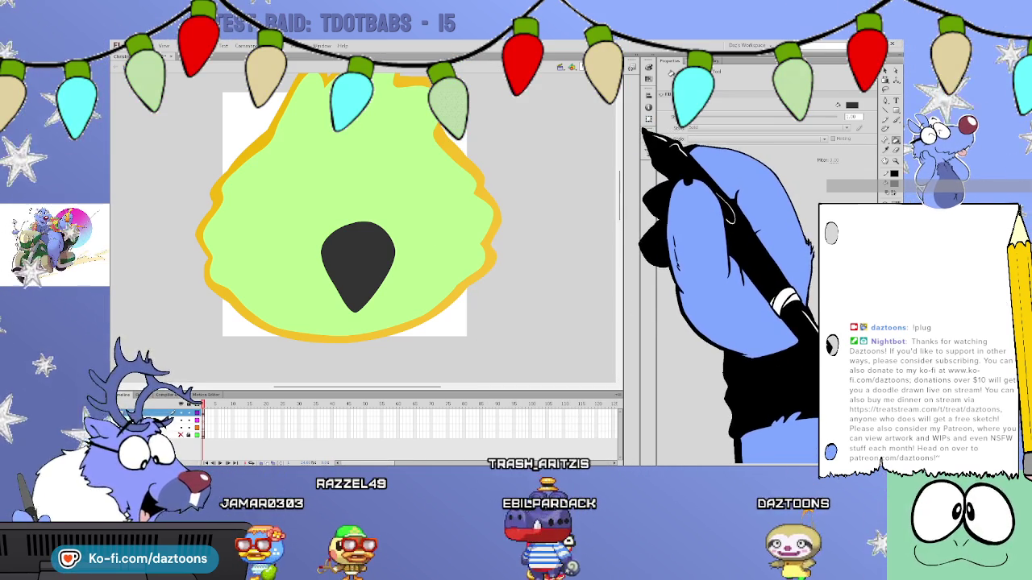
scroll(355, 242, "up", 2)
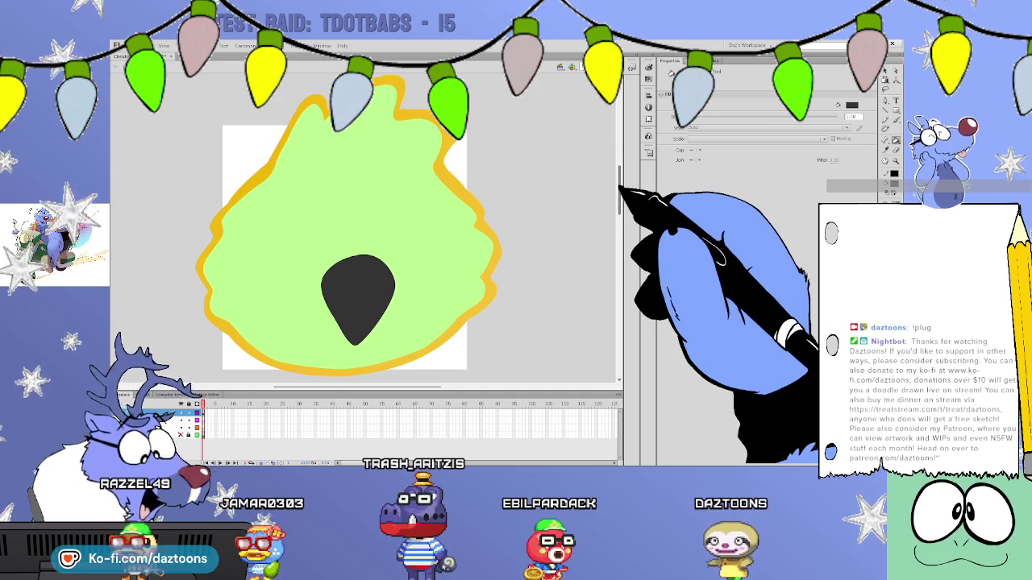
scroll(355, 242, "down", 1)
scroll(354, 242, "up", 1)
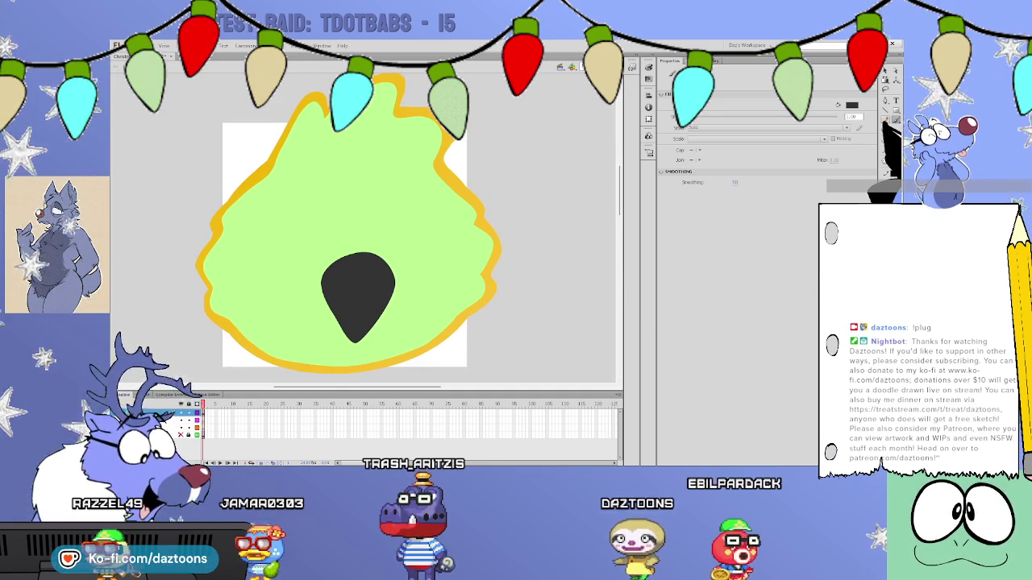
left_click_drag(322, 299, 347, 314)
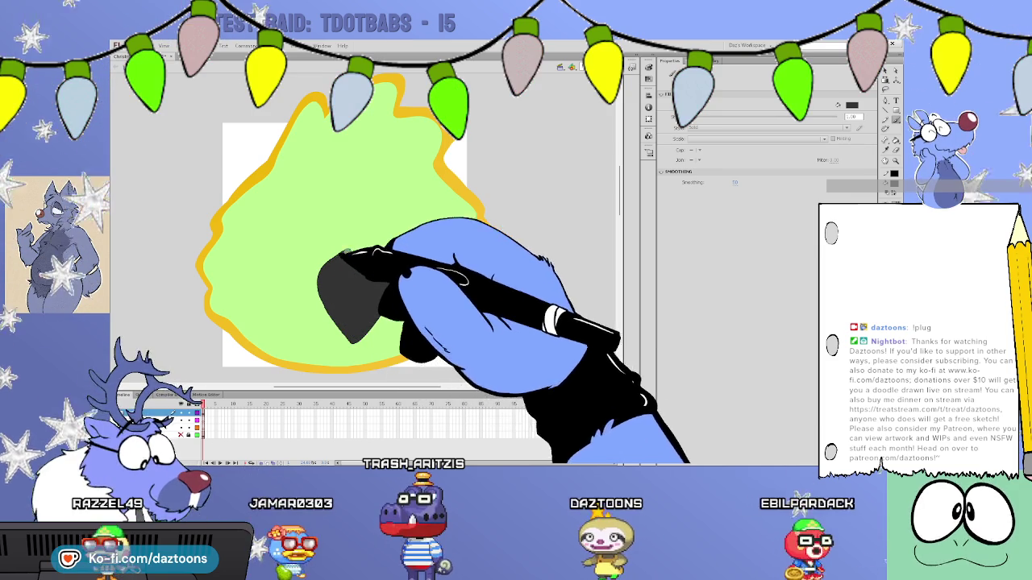
Sharpen the nose's bottom tip, then draw two oval eyes and fill them solid white.
left_click_drag(322, 266, 343, 278)
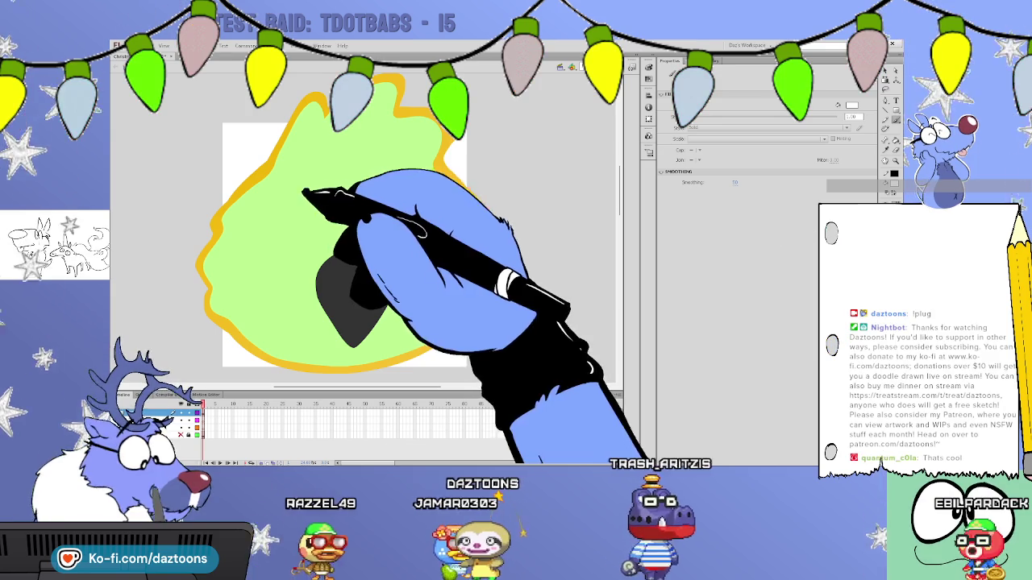
left_click_drag(310, 179, 336, 214)
left_click_drag(322, 175, 341, 240)
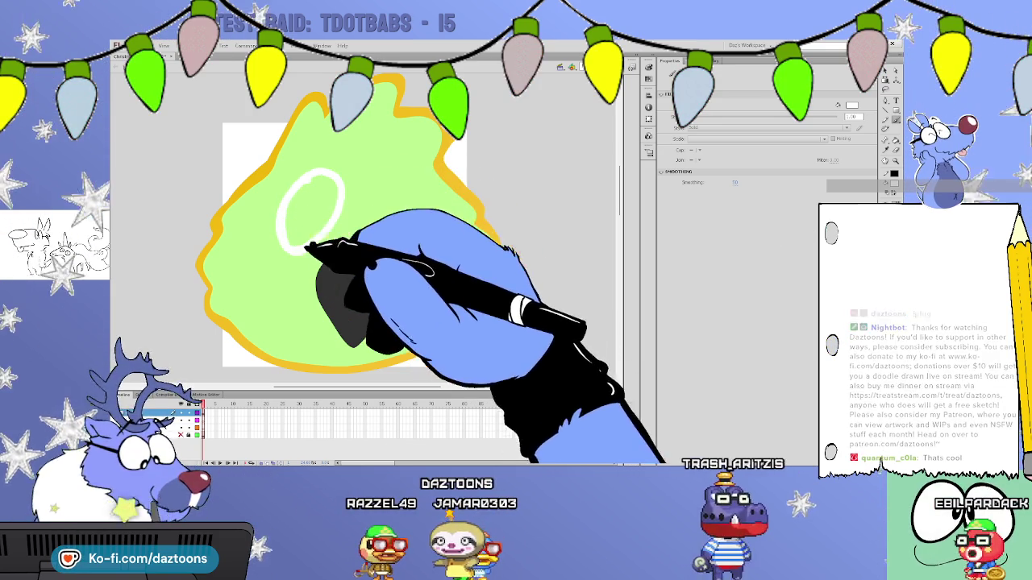
left_click_drag(363, 184, 421, 218)
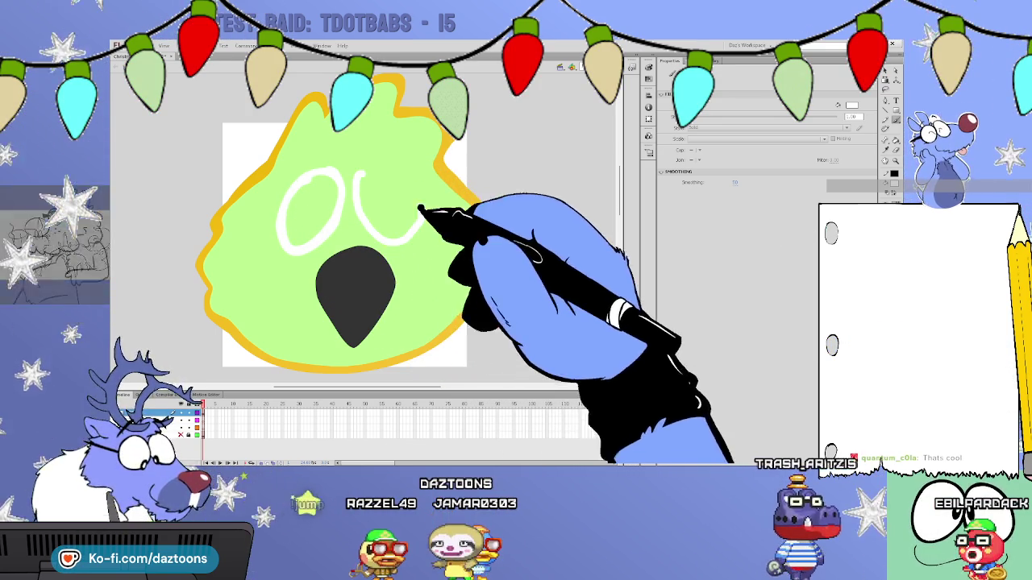
left_click_drag(375, 161, 372, 230)
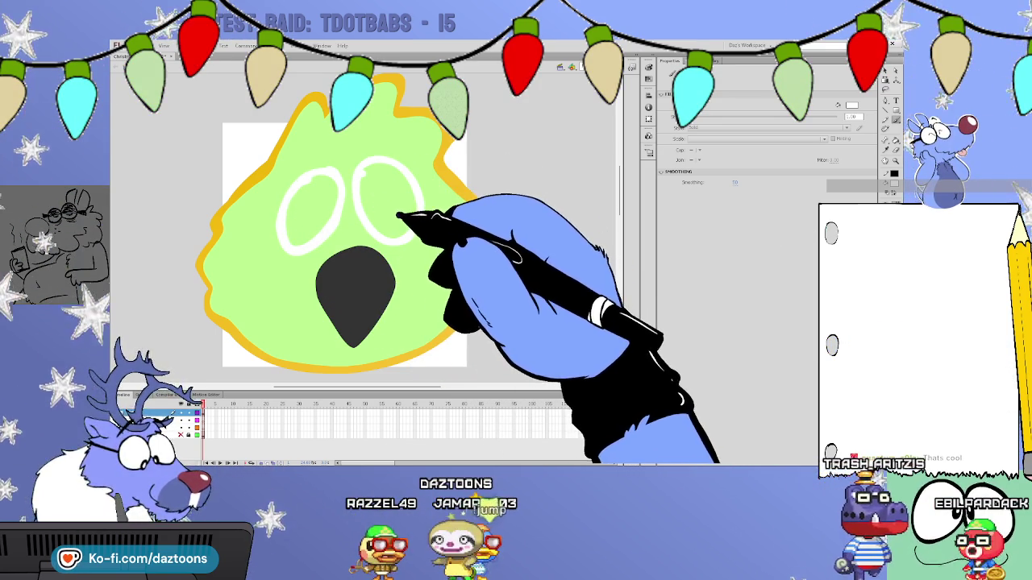
key("v")
key("k")
left_click(380, 195)
left_click(318, 208)
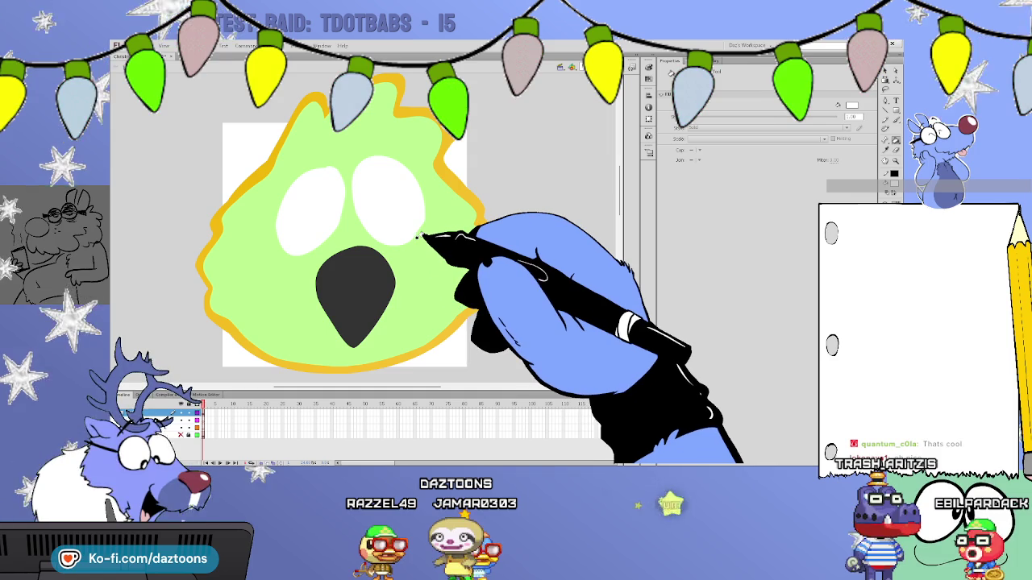
Select each white eye to check it, deselect, and switch to the reference cookie drawings.
key("v")
left_click(321, 203)
left_click(389, 193)
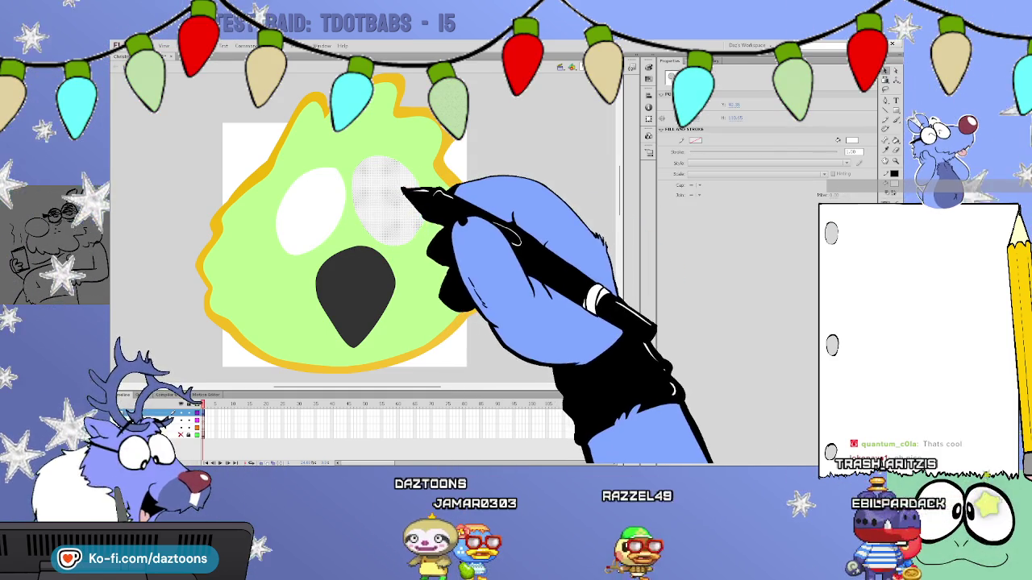
left_click(528, 173)
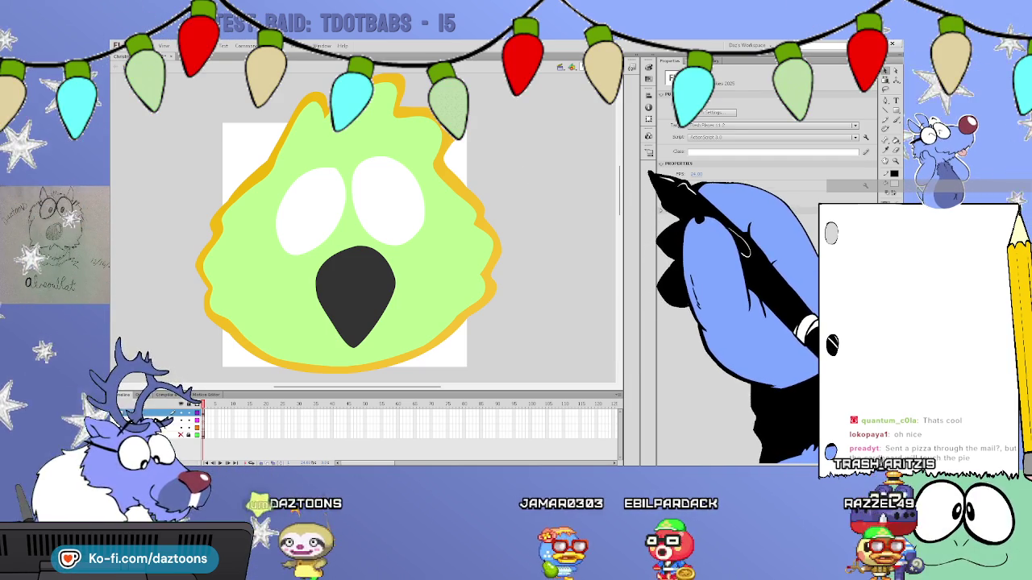
key("ctrl+Tab")
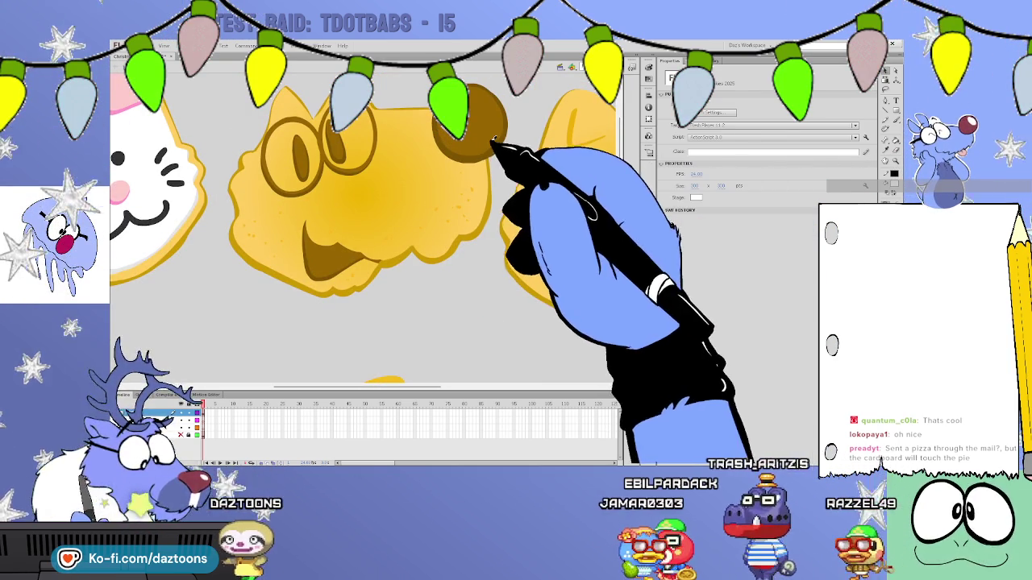
Draw brown pupils inside both white eyes with freehand strokes.
scroll(618, 173, "down", 3)
scroll(619, 173, "down", 3)
scroll(619, 173, "up", 6)
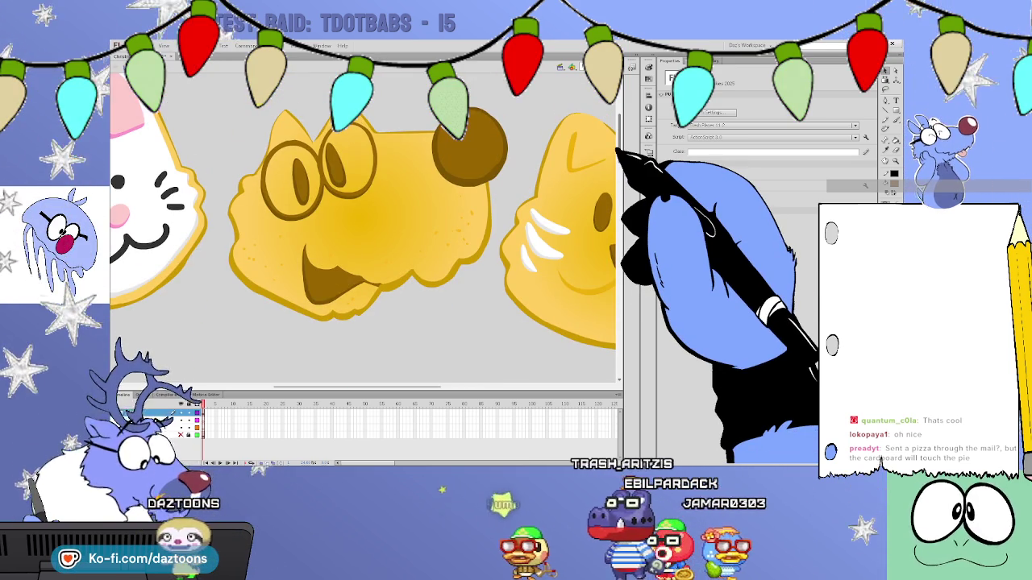
scroll(618, 174, "down", 3)
key("y")
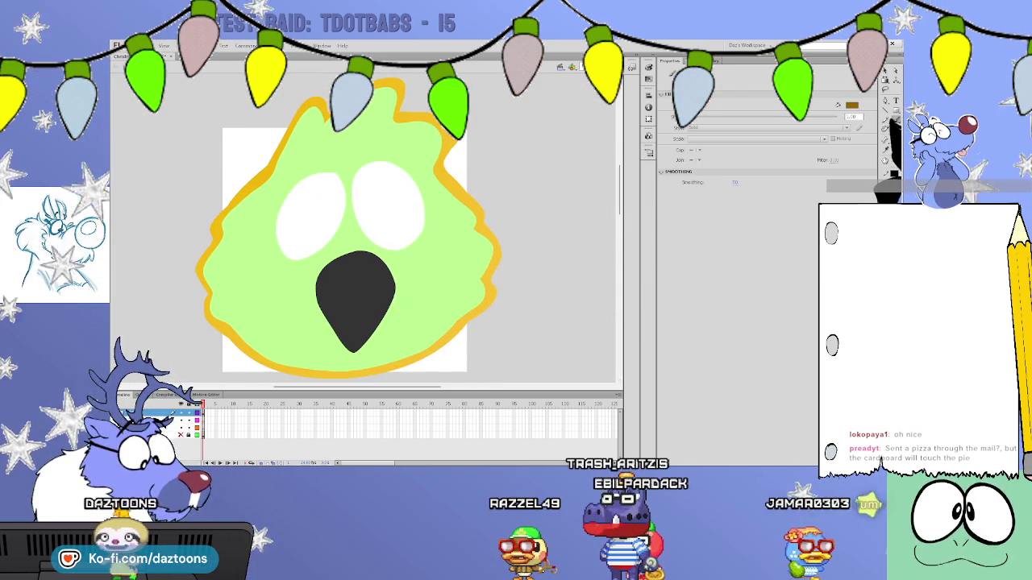
left_click_drag(332, 193, 335, 222)
left_click_drag(362, 190, 367, 222)
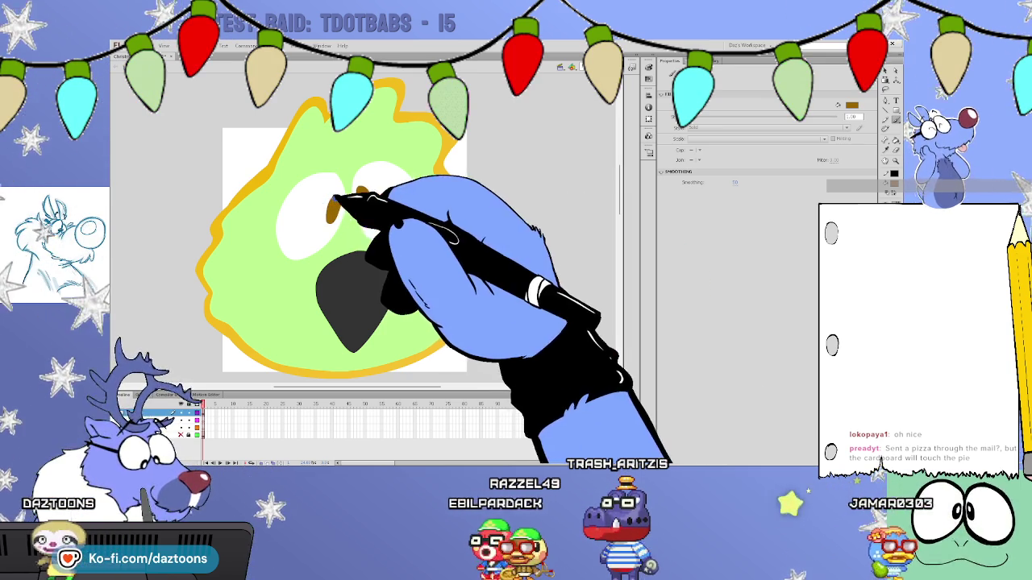
left_click_drag(329, 197, 332, 225)
left_click_drag(364, 195, 367, 224)
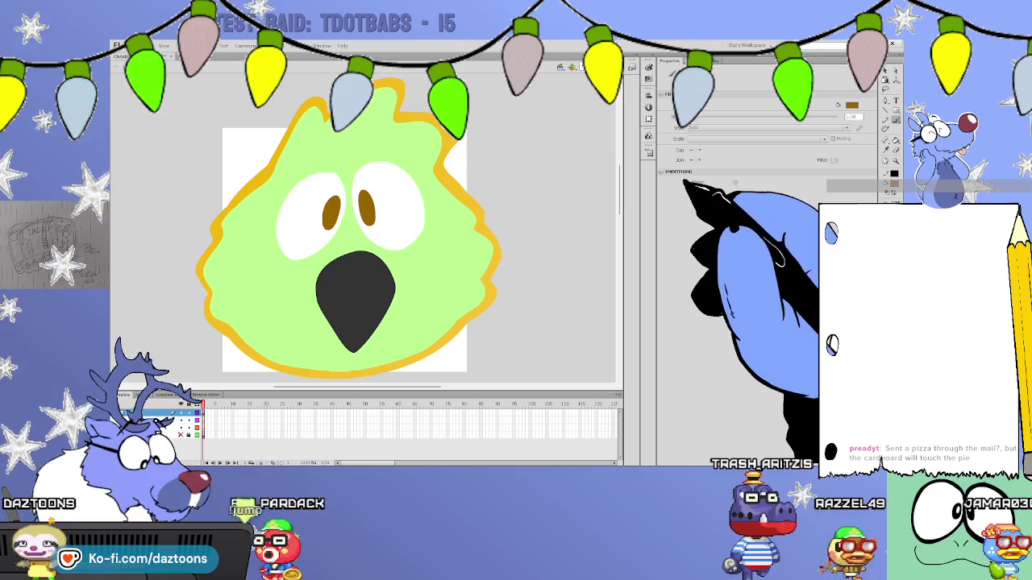
Recolour both pupils dark grey and scroll up toward the reference cookies.
key("k")
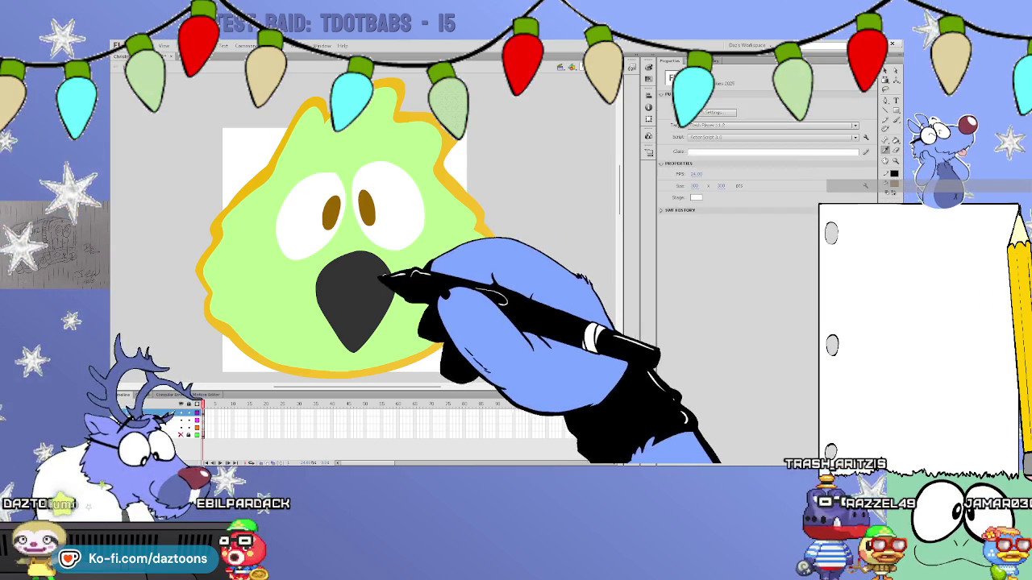
left_click(330, 211)
left_click(366, 210)
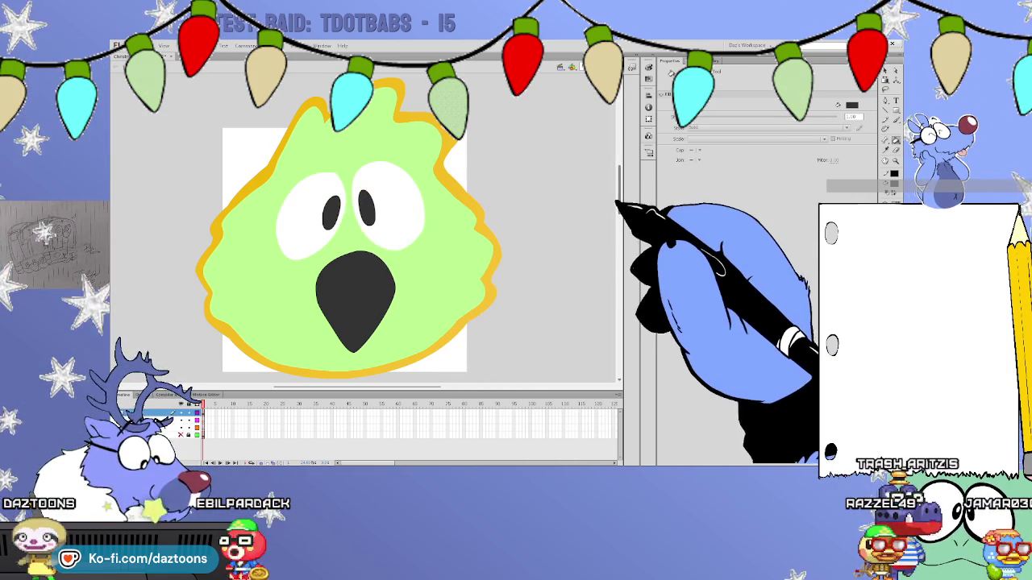
left_click_drag(619, 206, 618, 157)
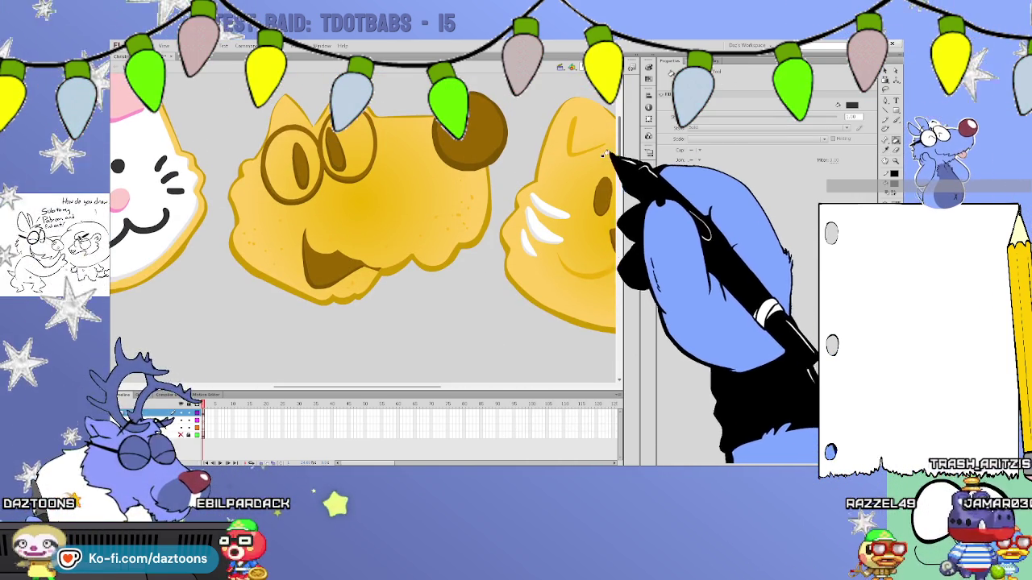
Sample the golden yellow from a finished cookie, then select and delete the cat drawing.
left_click(480, 221)
mouse_move(619, 157)
left_mouse_down()
mouse_move(618, 231)
mouse_move(622, 212)
left_mouse_up()
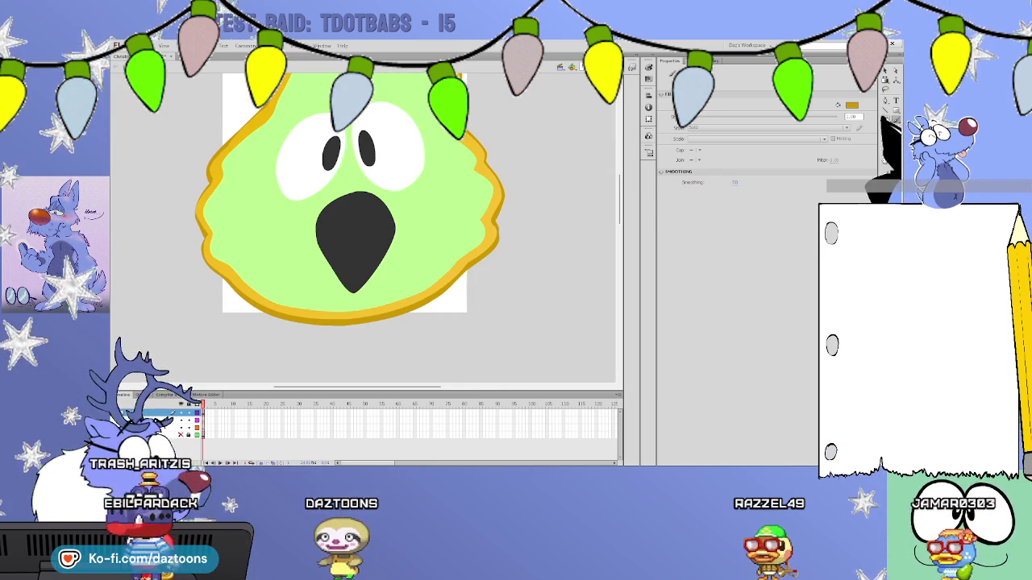
mouse_move(399, 379)
left_mouse_down()
mouse_move(287, 378)
mouse_move(620, 240)
left_mouse_up()
key("v")
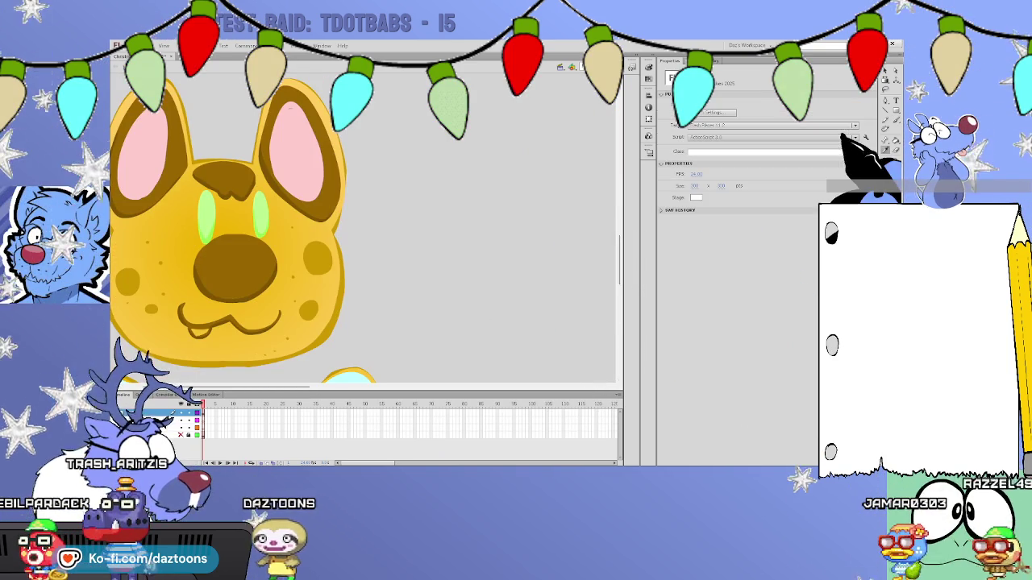
key("Delete")
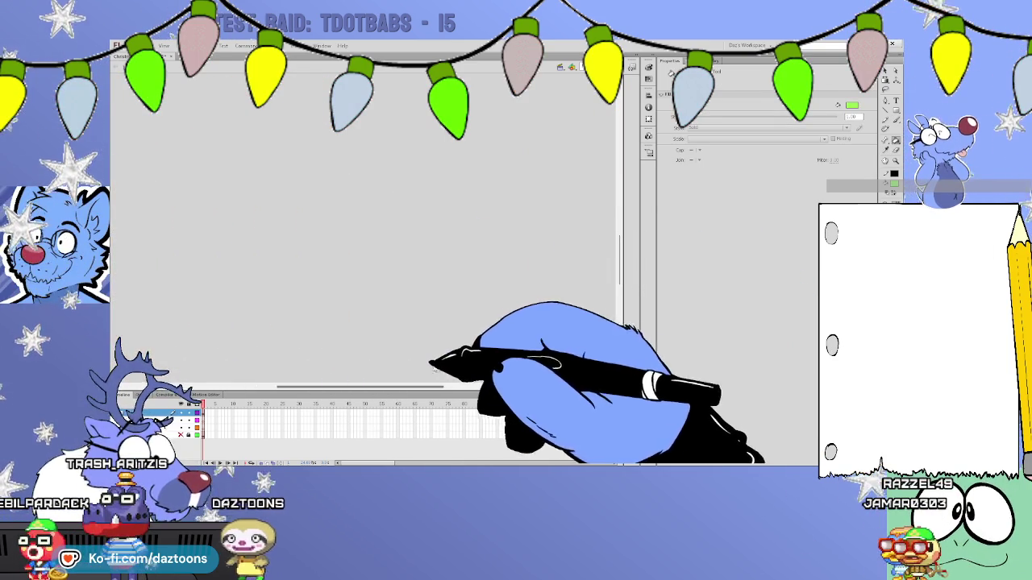
Bring the green cookie back onto the stage and select its green icing fill.
key("ctrl+Tab")
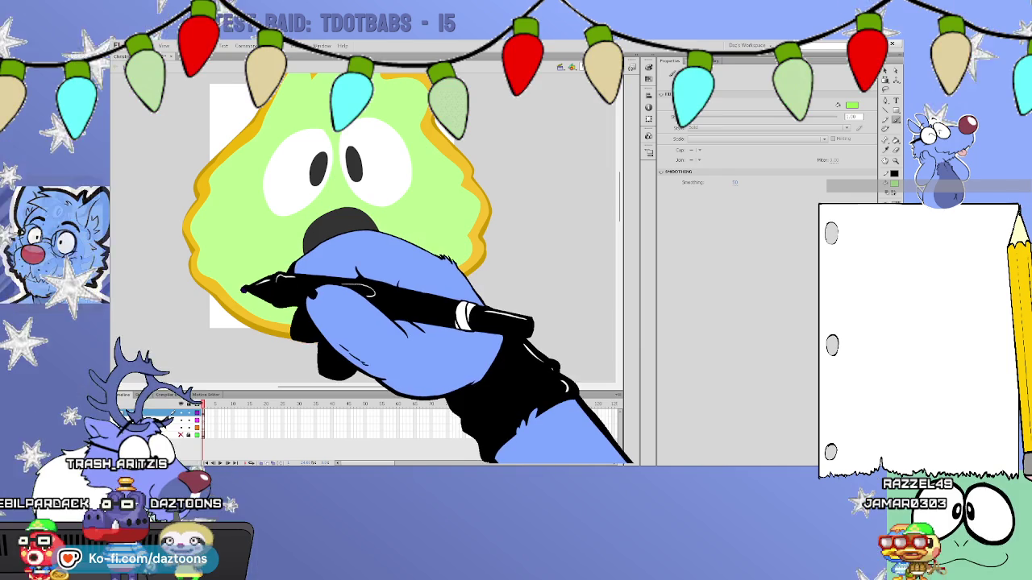
left_click(245, 295)
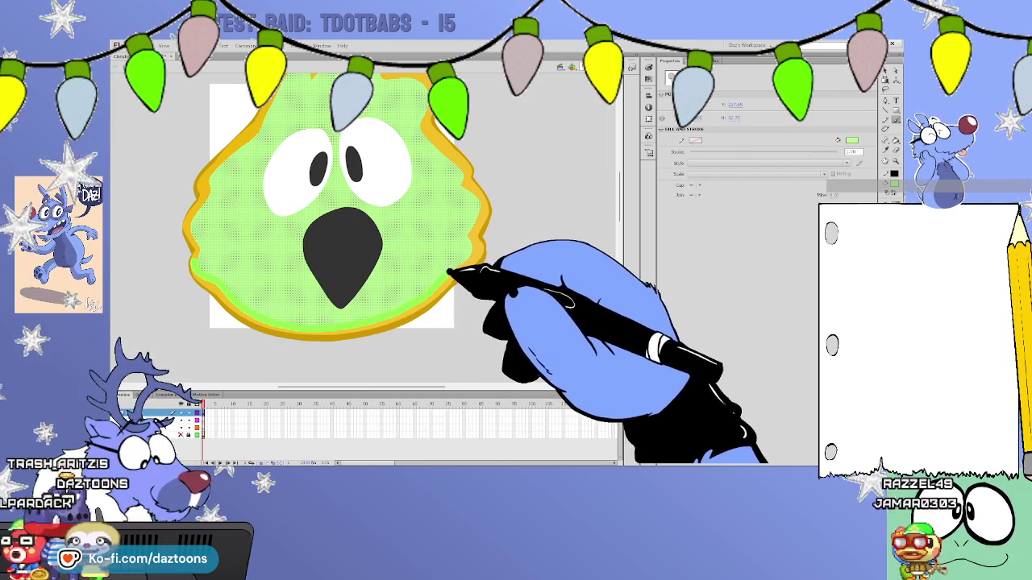
key("y")
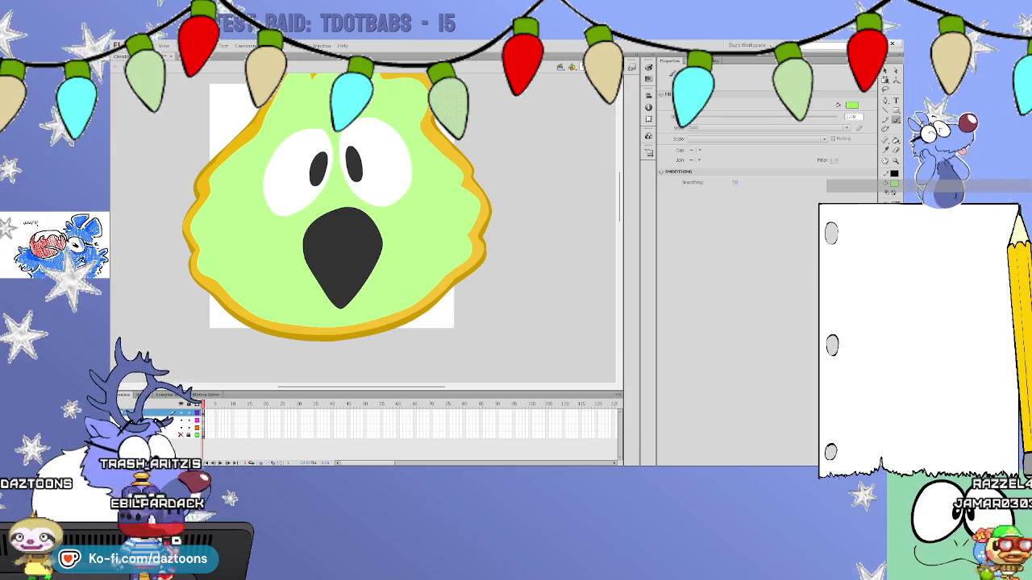
key("v")
left_click(472, 230)
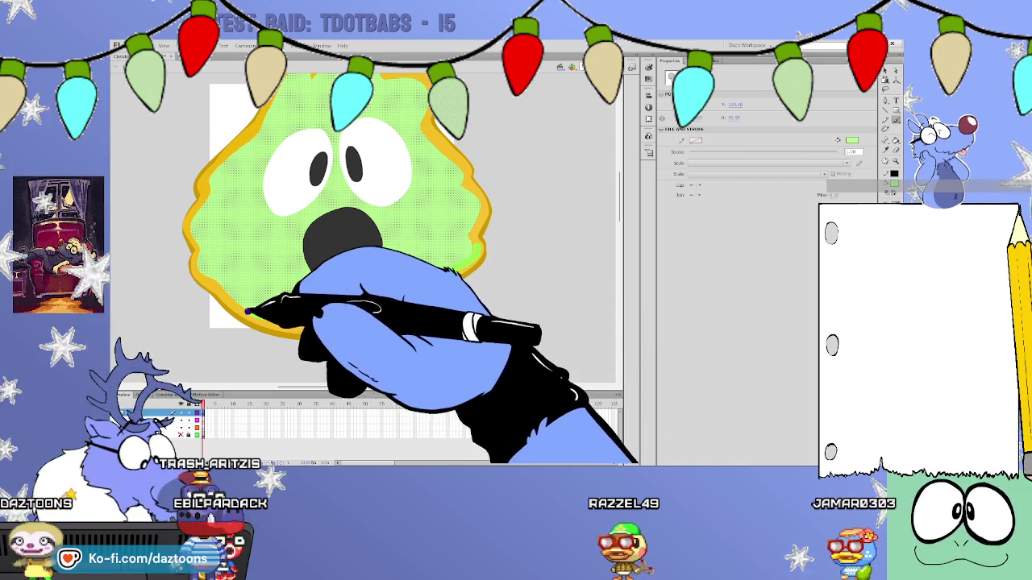
Add each outline piece along the cookie's left, right and bottom icing edge to the selection.
left_click(181, 226)
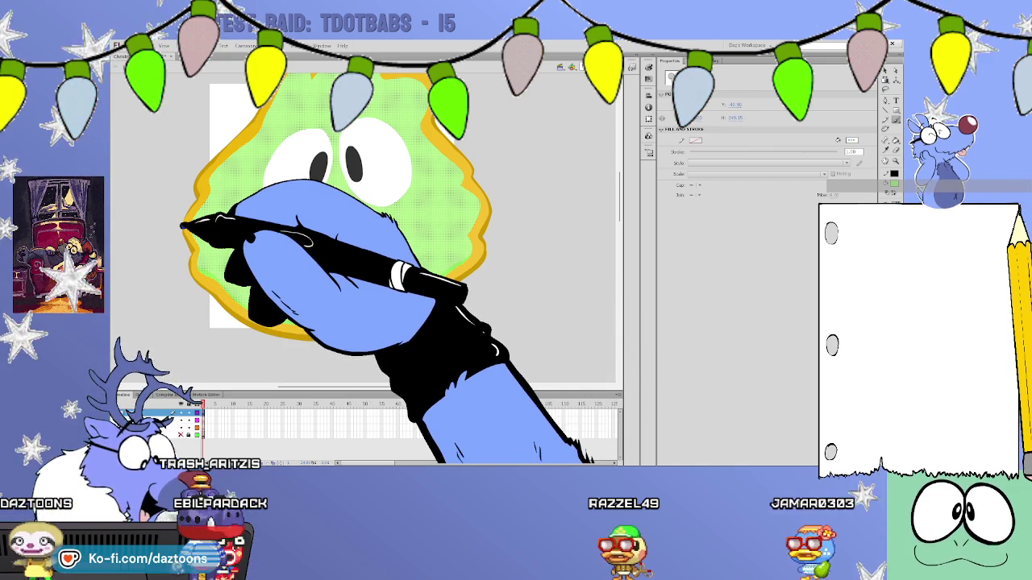
left_click(470, 257)
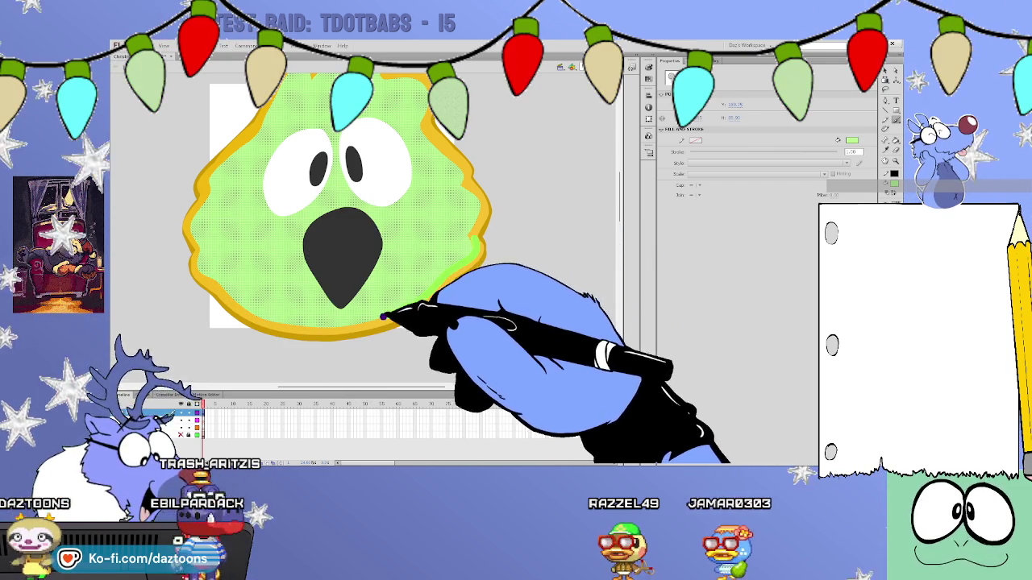
left_click(282, 324)
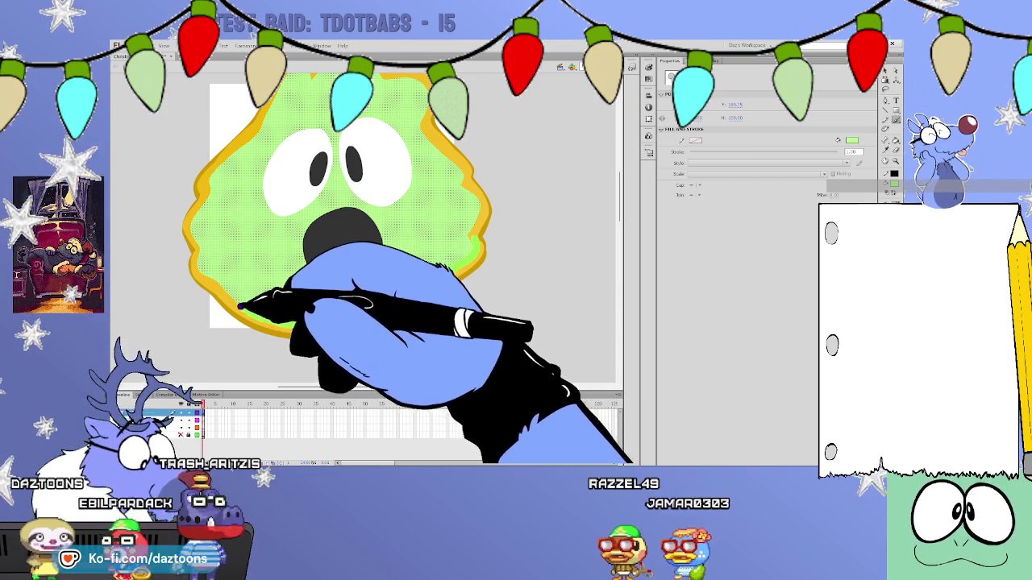
left_click(212, 196)
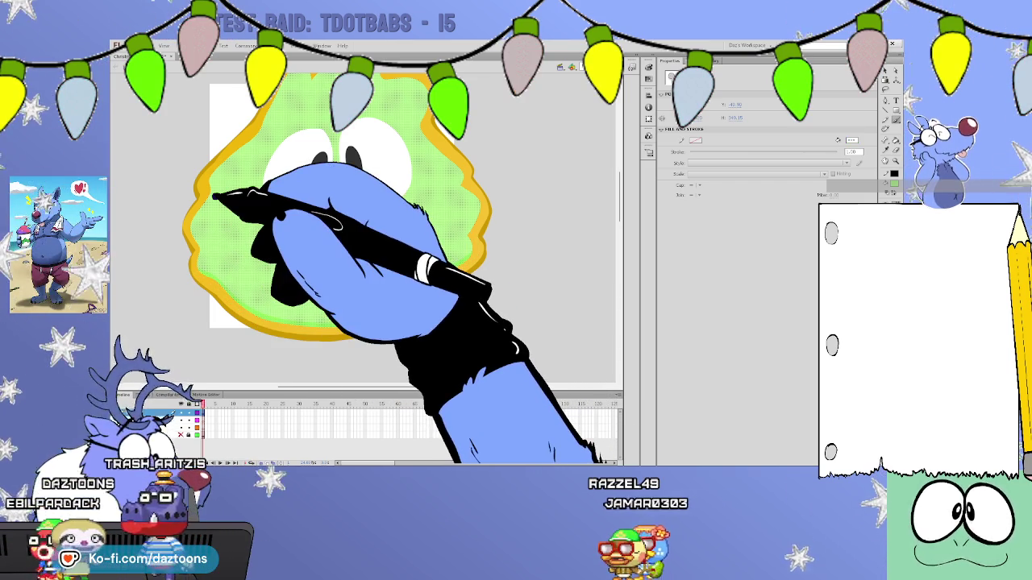
left_click(475, 190)
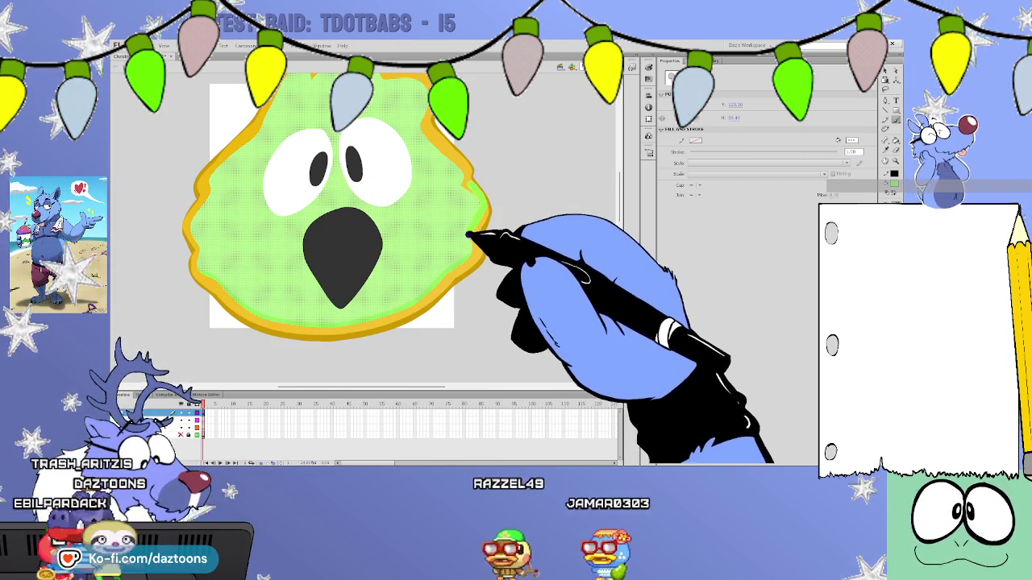
left_click(481, 211)
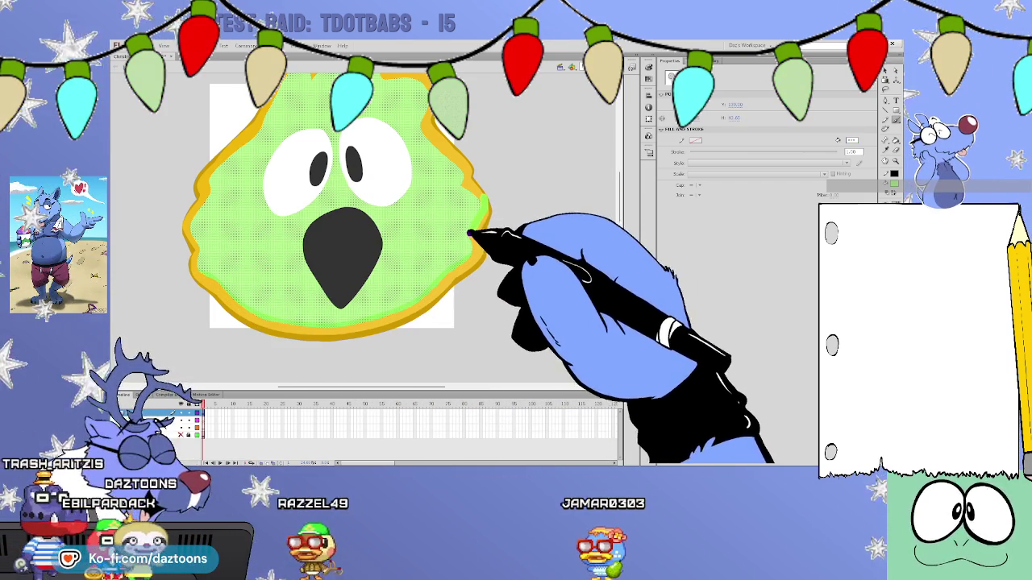
left_click(466, 170)
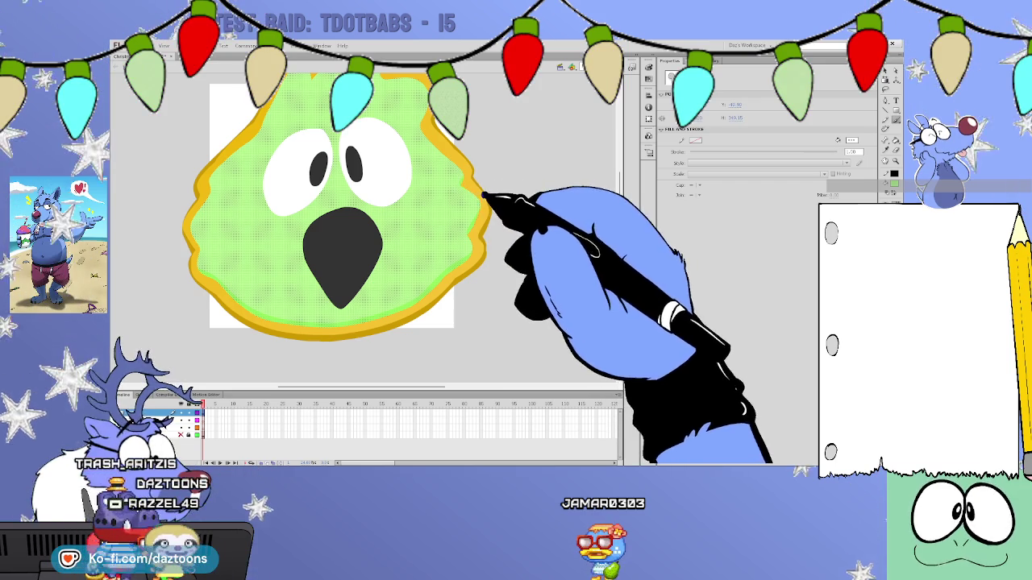
left_click(193, 166)
left_click(181, 200)
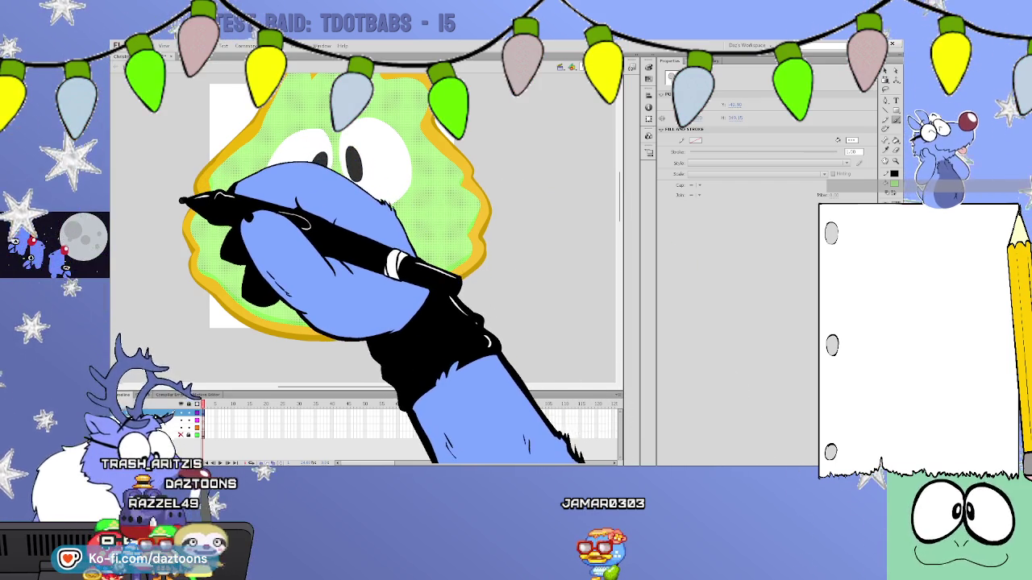
left_click(186, 226)
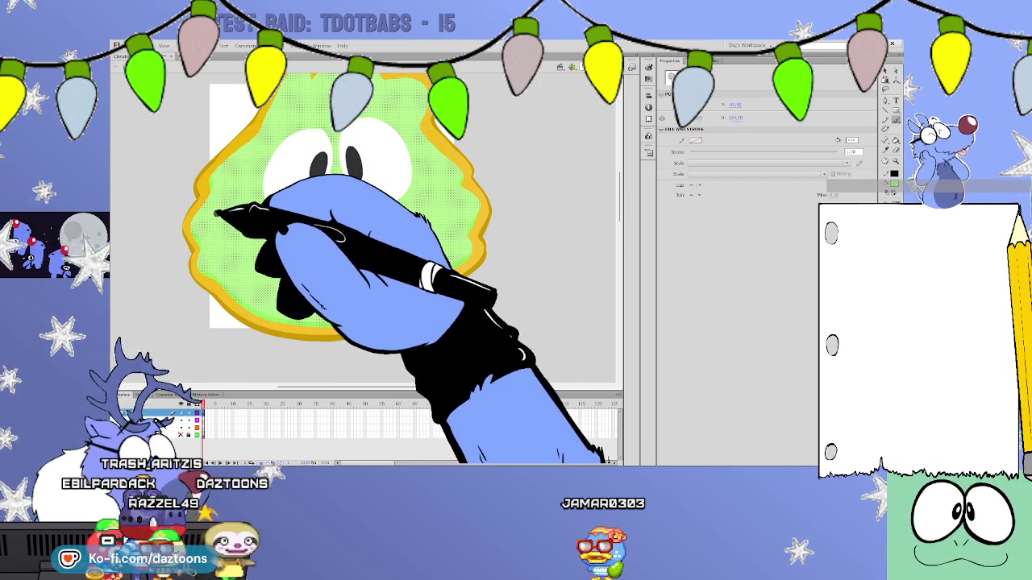
scroll(429, 231, "up", 3)
left_click(429, 228)
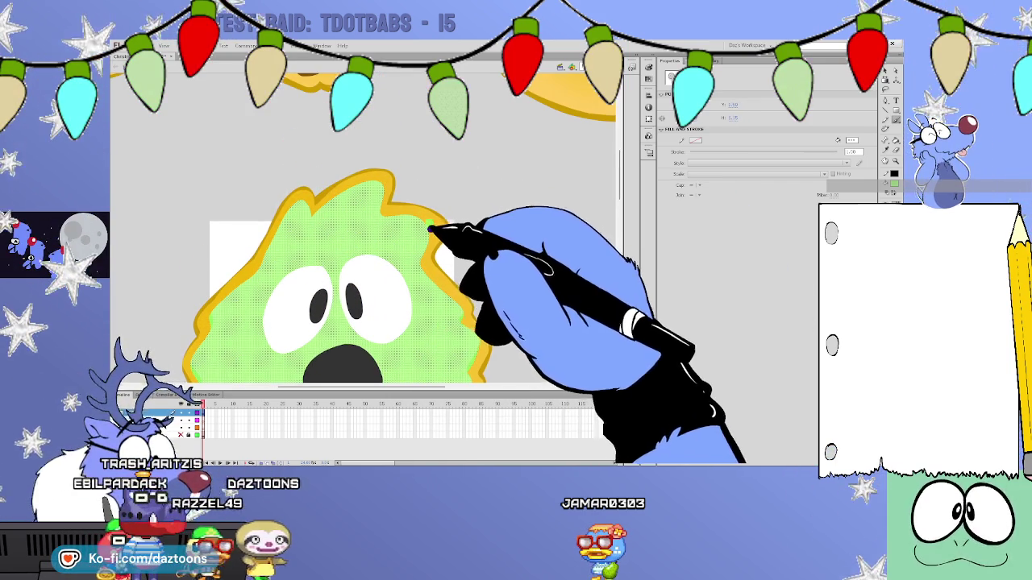
Add the last upper-left outline pieces to the green cookie's edge band, then deselect the icing.
left_click(381, 204)
left_click(307, 194)
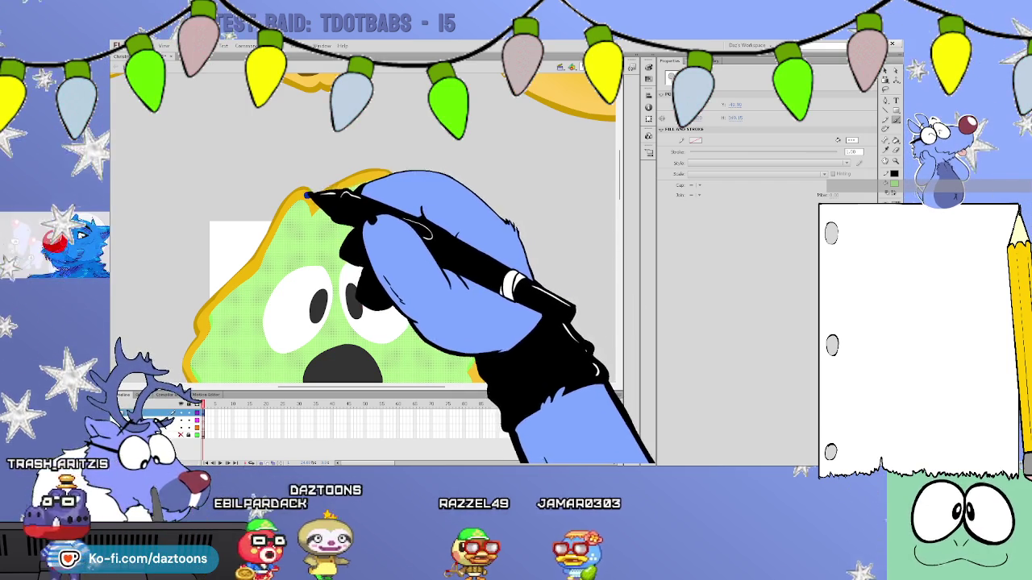
left_click_drag(622, 158, 623, 173)
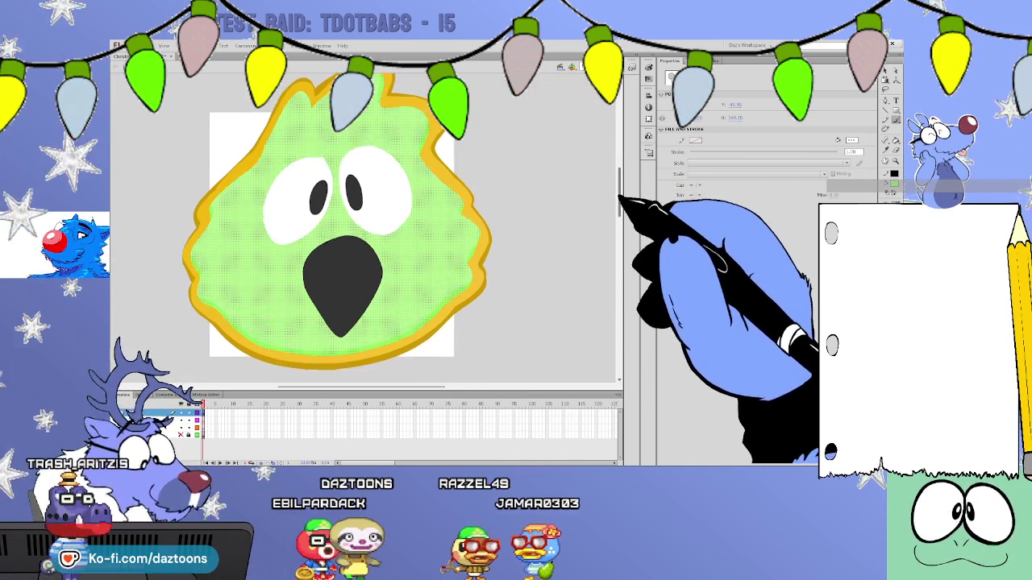
left_click(500, 205)
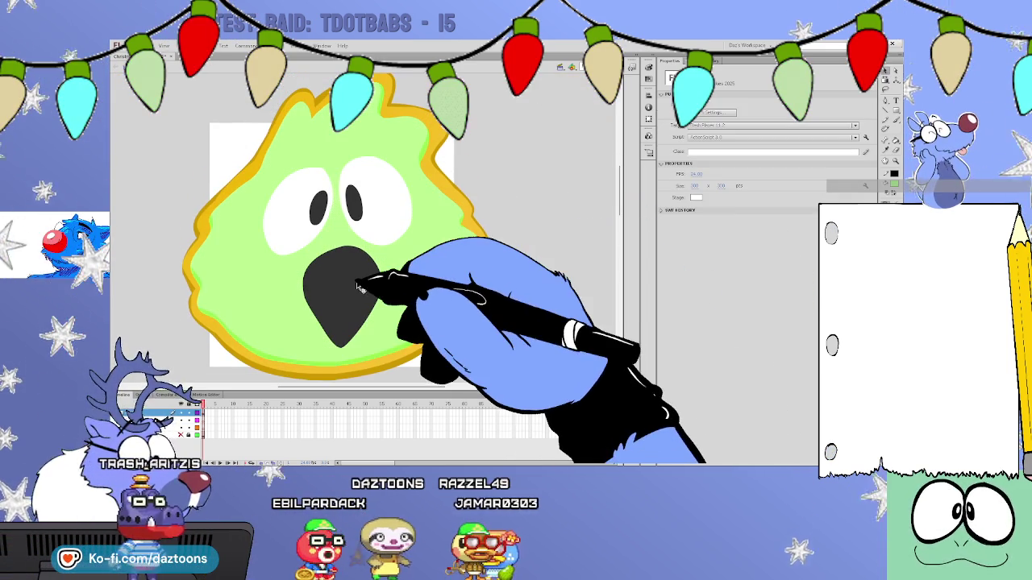
Bring the whole green cookie into view and select the left eye's white.
scroll(427, 368, "left", 5)
scroll(305, 322, "right", 5)
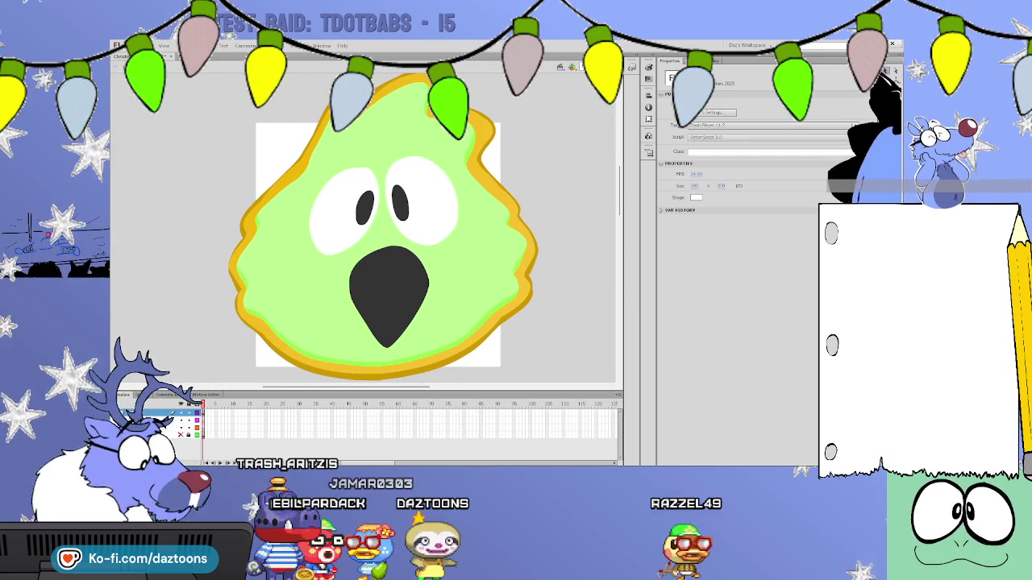
left_click(359, 225)
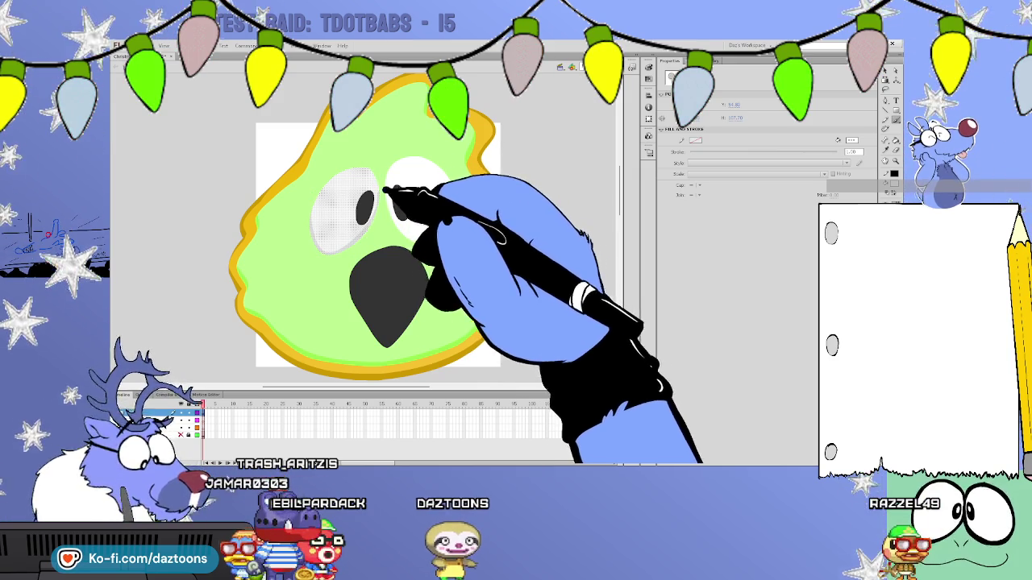
Add soft grey shading along the lower-left edges of both white eyes.
left_click(391, 173)
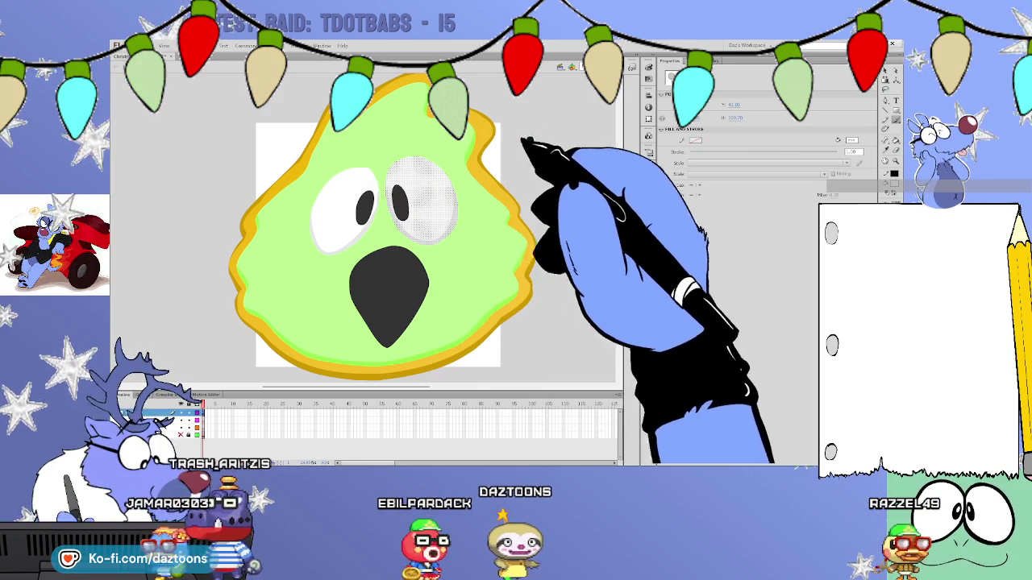
left_click(345, 197)
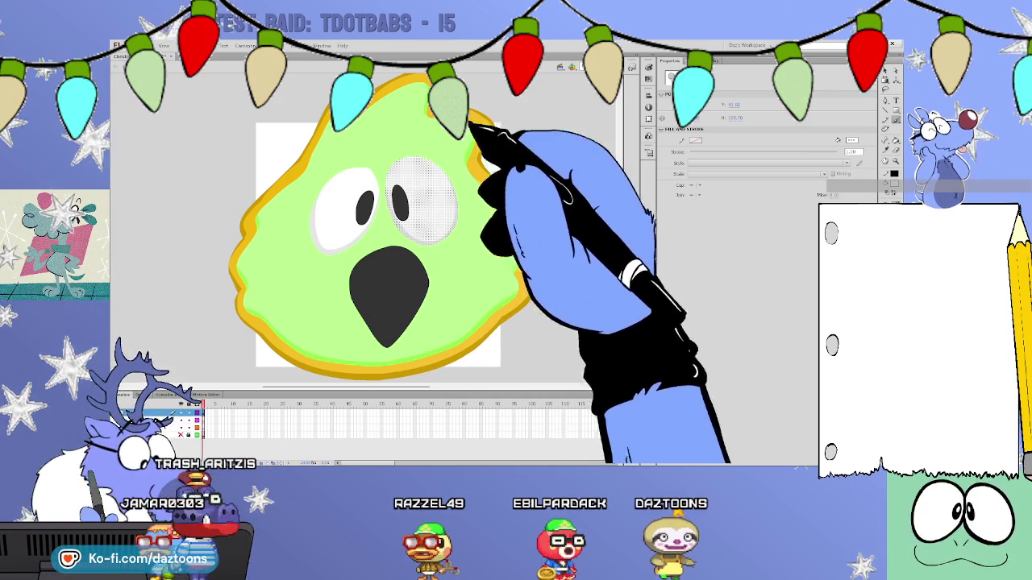
key("b")
scroll(472, 368, "left", 5)
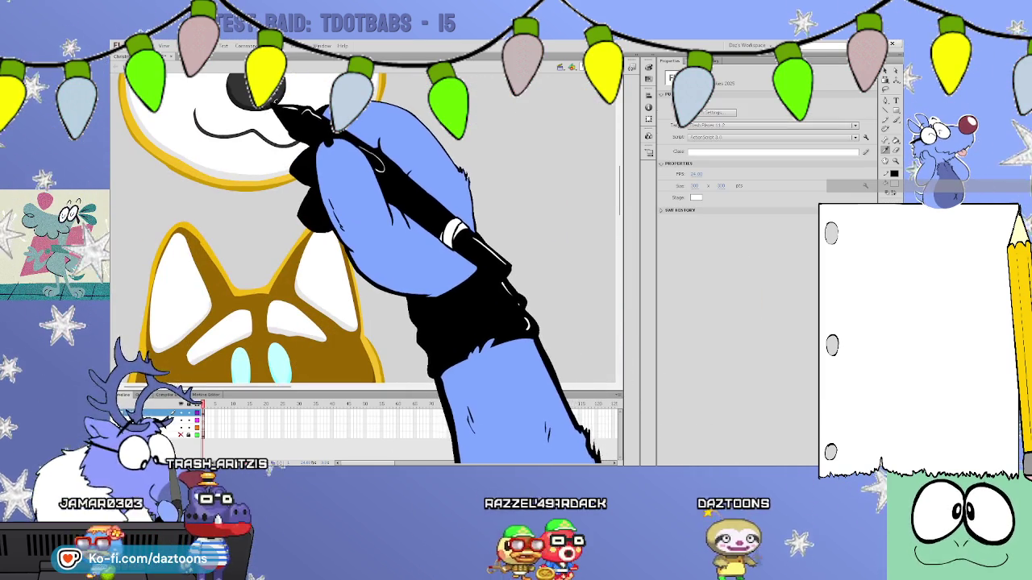
scroll(362, 367, "right", 5)
scroll(420, 373, "right", 1)
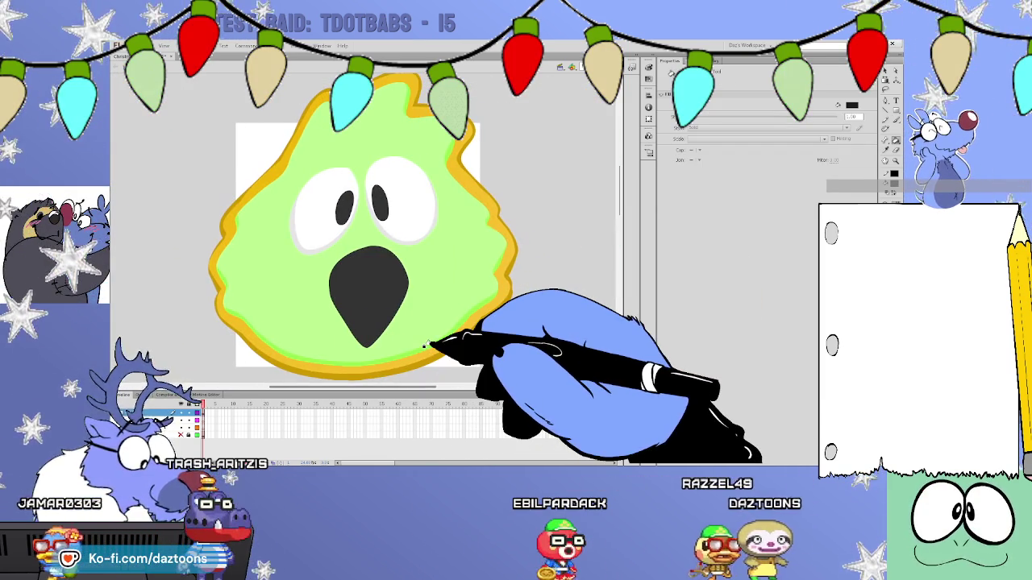
Draw a new dark oval pupil in the left eye and adjust both pupils.
left_click_drag(334, 193, 353, 225)
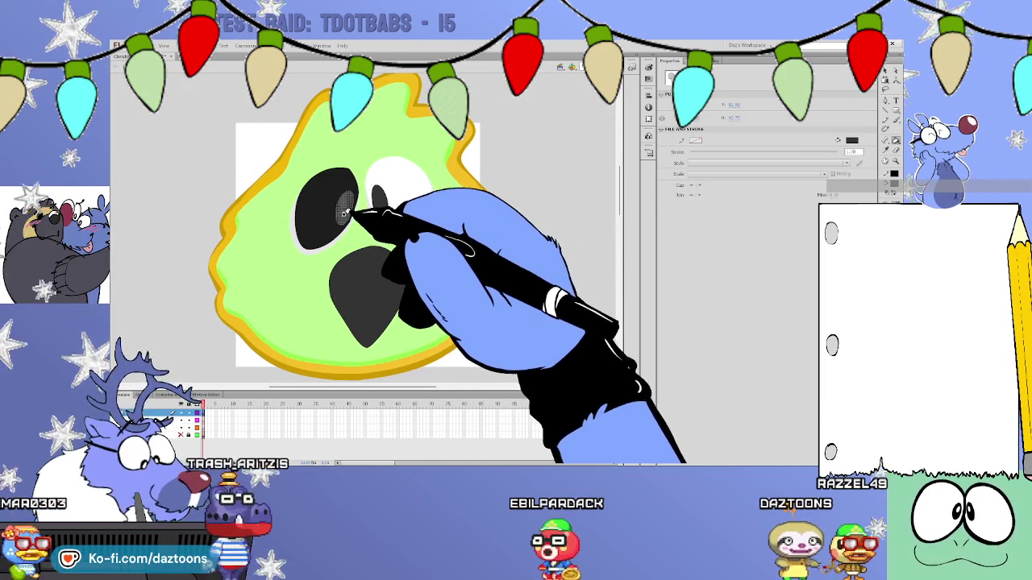
left_click(344, 208)
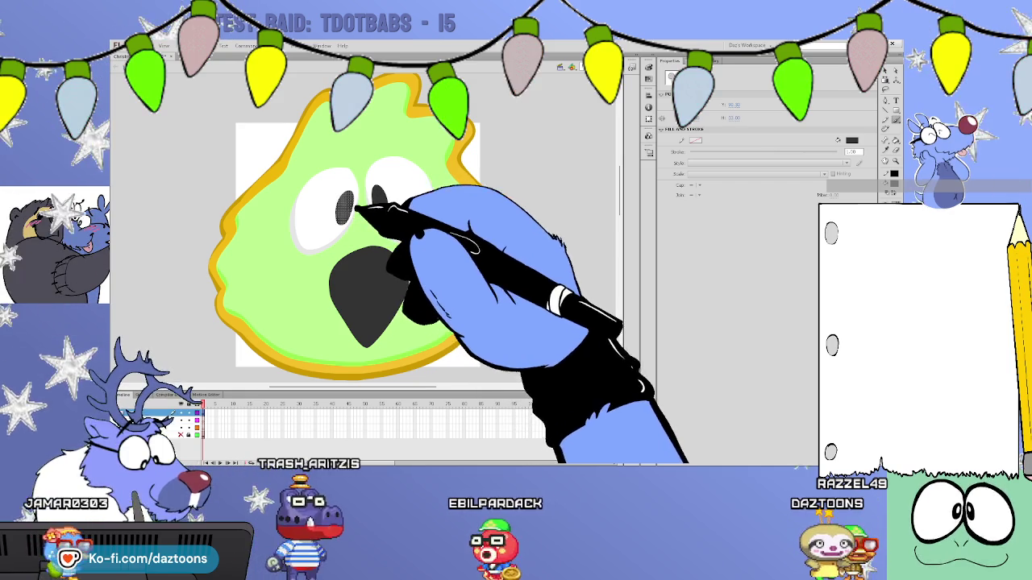
left_click(343, 205)
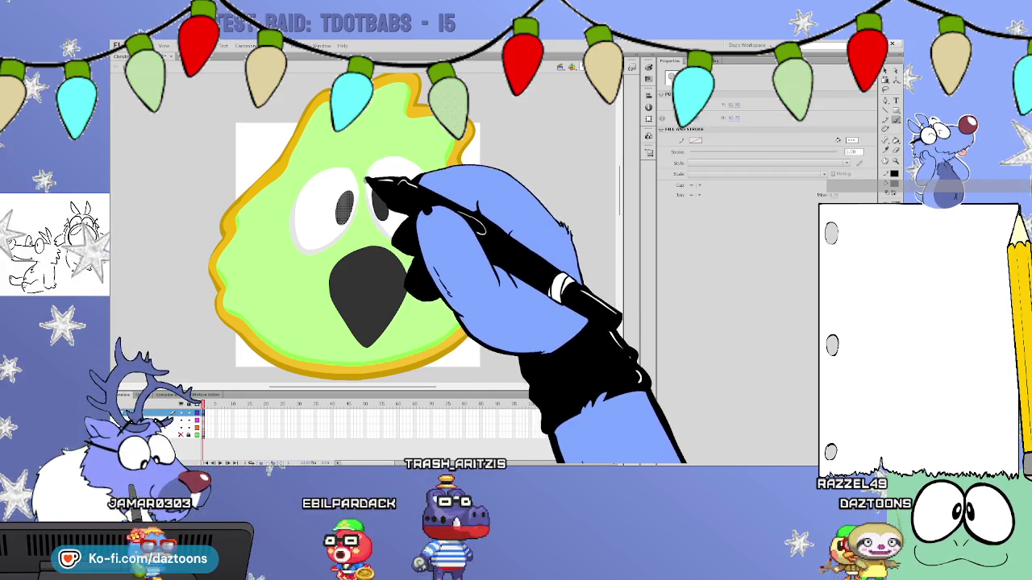
left_click(382, 210, "shift")
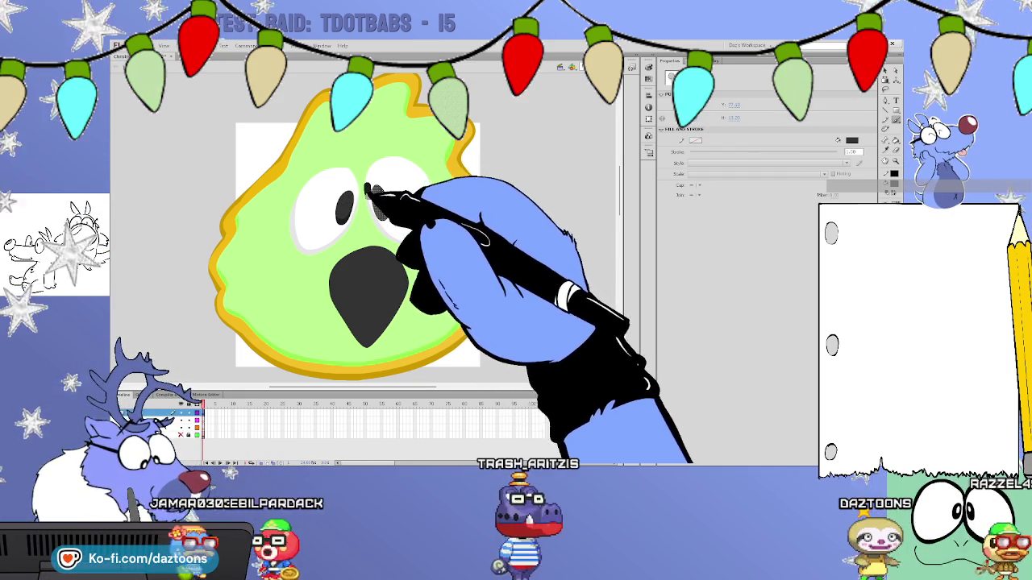
Tidy the dark beak's fill and top edge, then deselect and zoom out to the sheet.
left_click(371, 274)
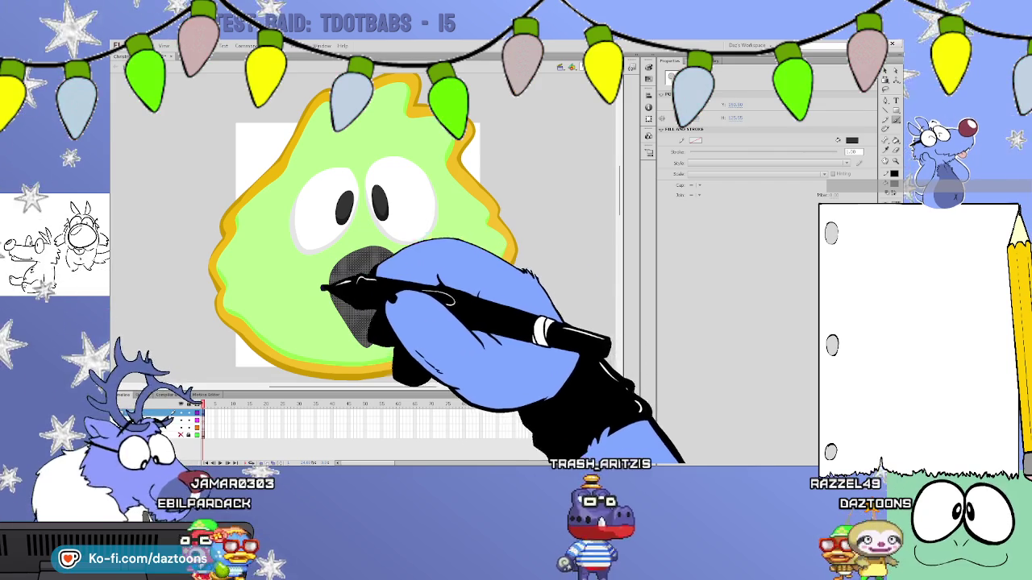
left_click(401, 252)
left_click(569, 235)
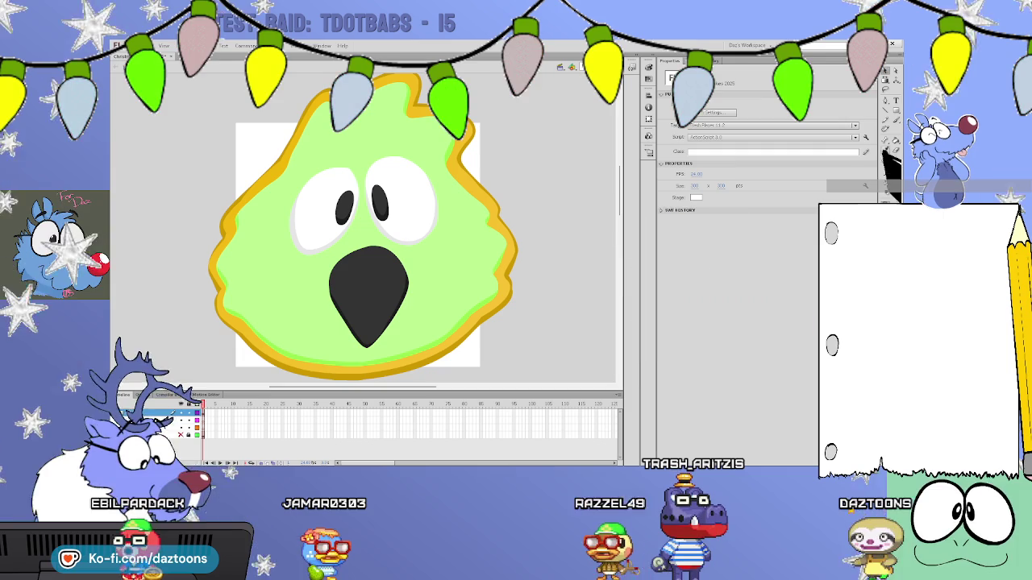
key("ctrl+minus")
key("ctrl+minus")
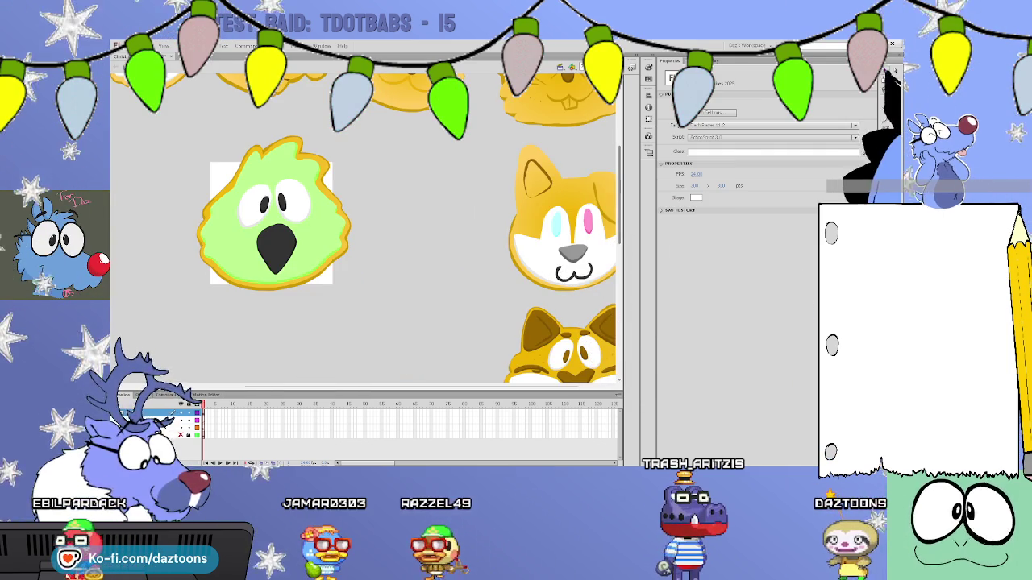
Select the whole green cookie and move it beneath the orange cat cookie.
left_click_drag(330, 260, 166, 143)
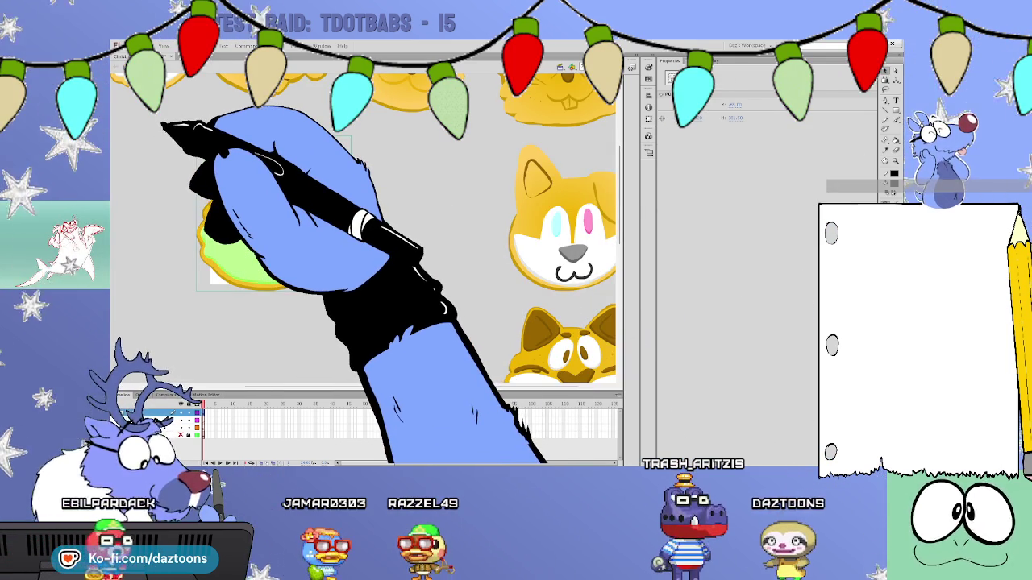
scroll(633, 196, "down", 2)
scroll(622, 218, "down", 2)
scroll(593, 194, "up", 2)
mouse_move(274, 145)
left_mouse_down()
mouse_move(520, 282)
mouse_move(550, 263)
left_mouse_up()
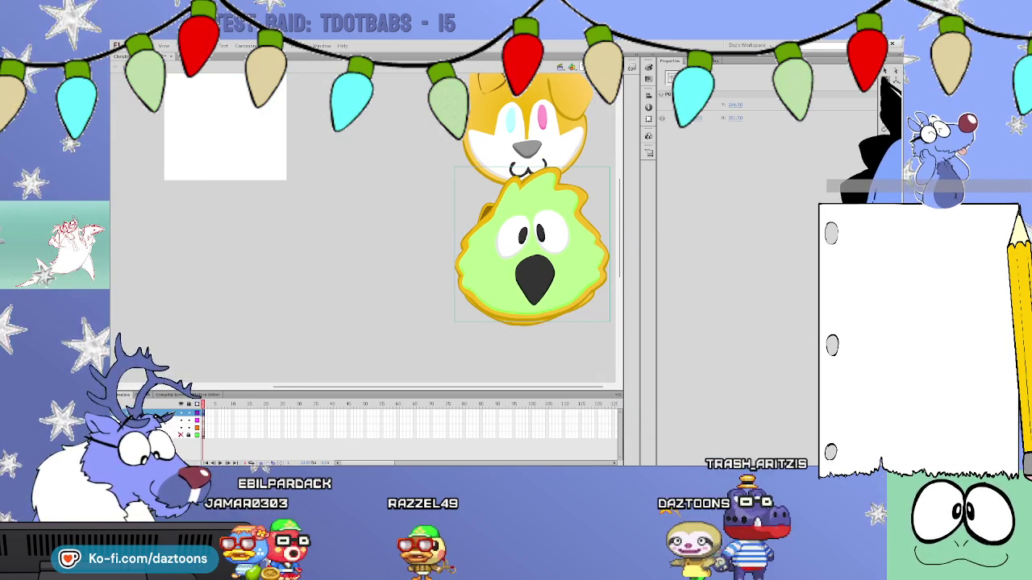
Shrink the green cookie with Free Transform to fit the sheet, then deselect it.
left_click(596, 184)
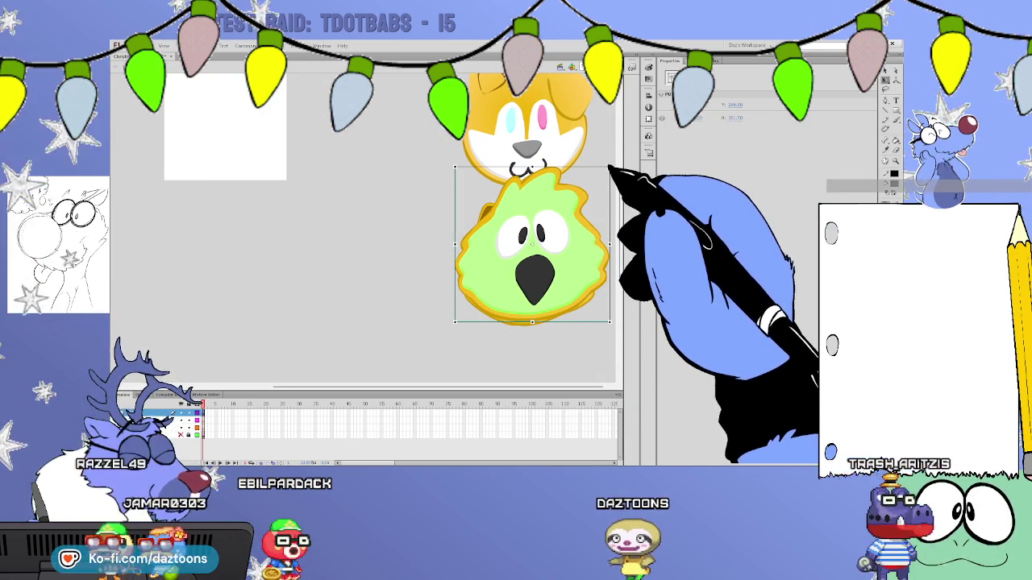
left_click_drag(610, 168, 577, 201)
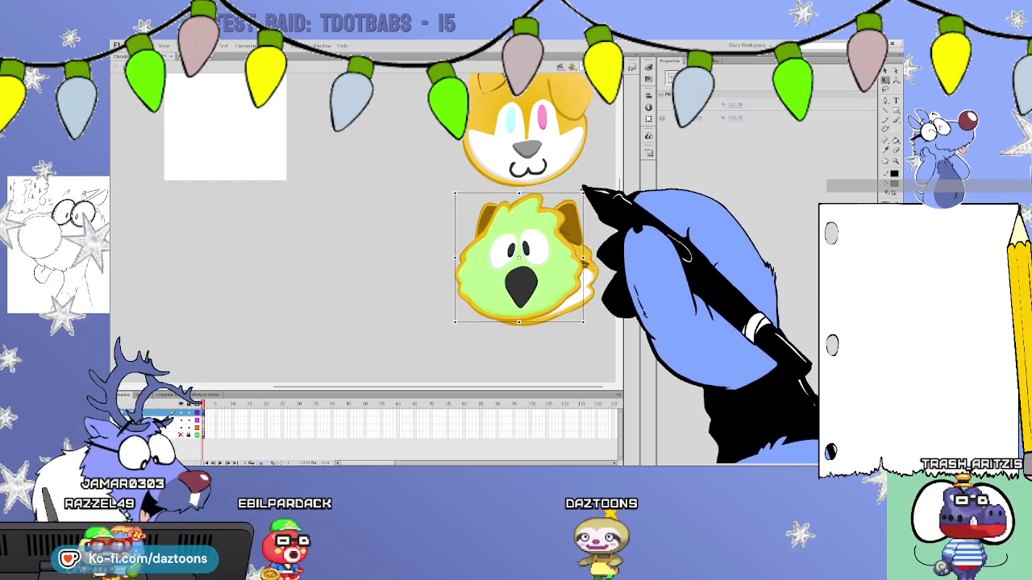
key("ctrl+z")
key("ctrl+y")
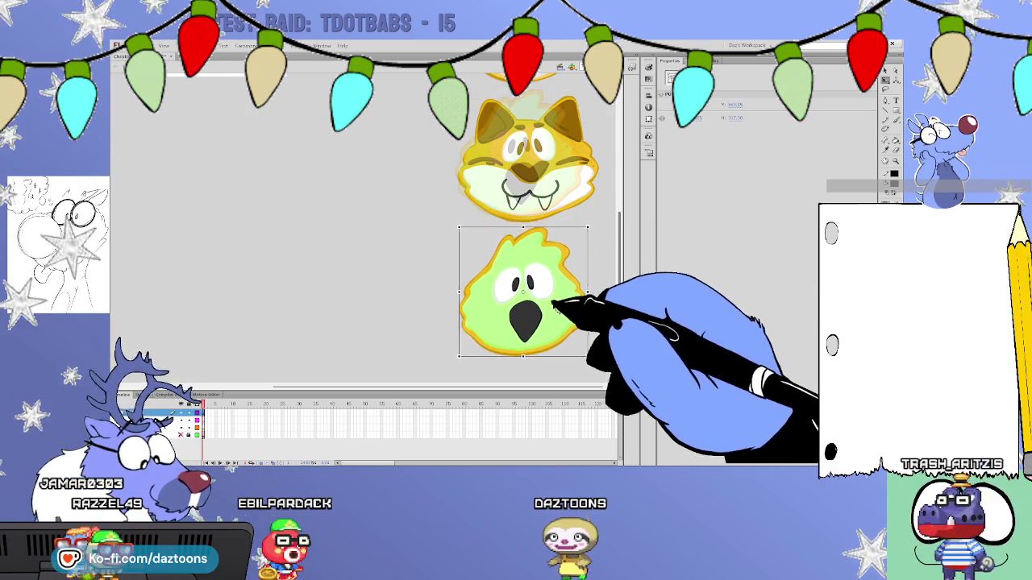
left_click(607, 253)
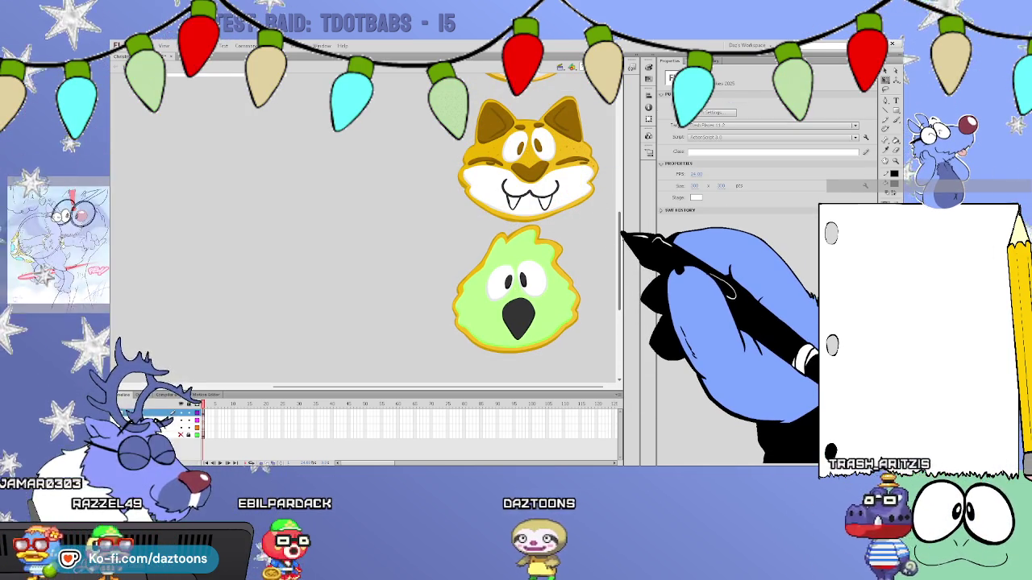